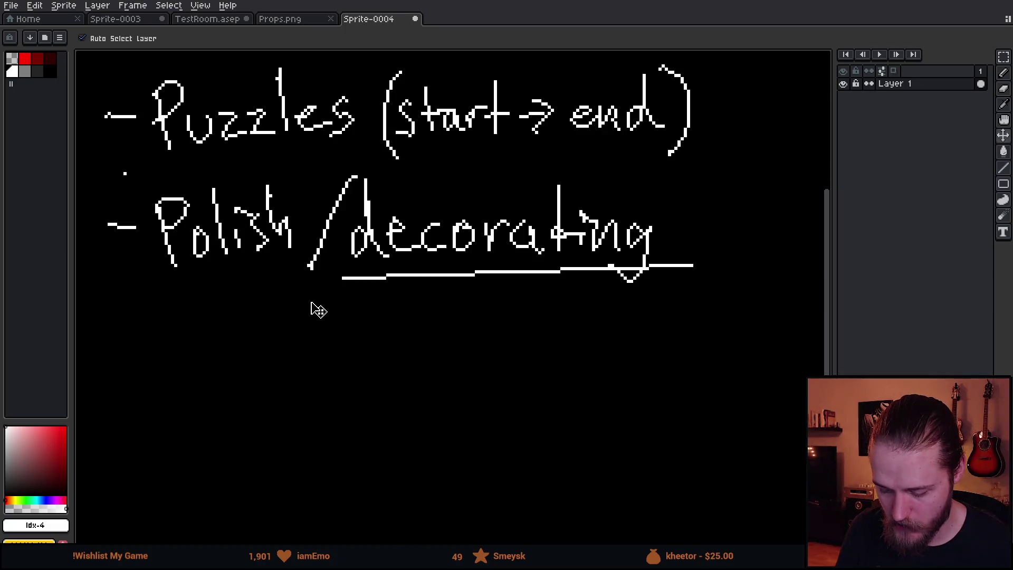
key("ctrl+z")
- Undo the decorating underline and start a third bullet dash with the word 'Scares'
key("b")
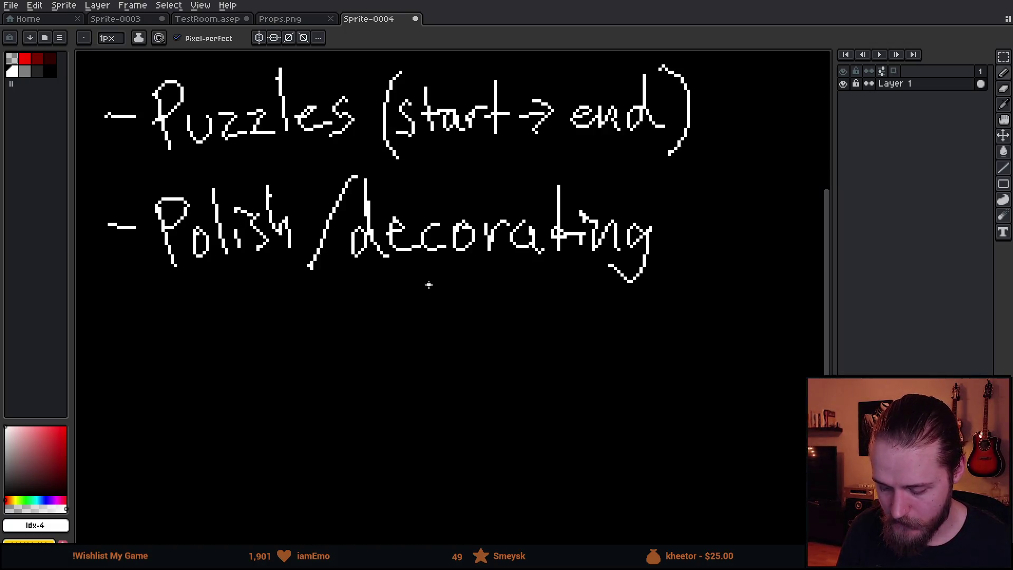
left_click_drag(106, 353, 135, 350)
left_click_drag(195, 321, 161, 364)
mouse_move(228, 352)
left_mouse_down()
mouse_move(214, 367)
mouse_move(230, 354)
mouse_move(227, 379)
mouse_move(261, 378)
left_mouse_up()
key("ctrl+z")
mouse_move(265, 378)
left_mouse_down()
mouse_move(303, 362)
mouse_move(331, 390)
left_mouse_up()
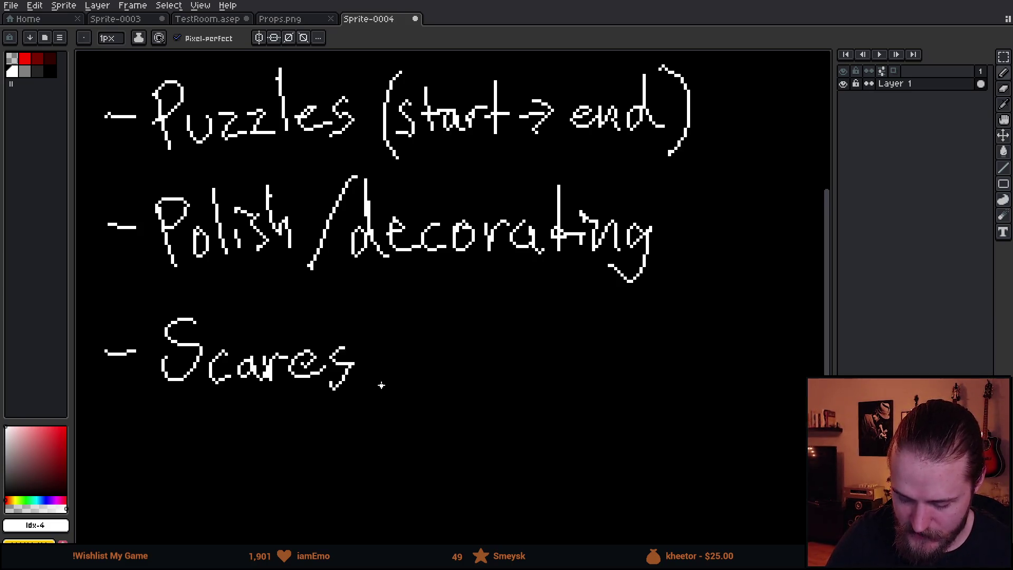
left_click_drag(407, 306, 346, 427)
- Complete the bullet as 'Scares/horror', then underline it and the Puzzles (start→end) item
left_click_drag(417, 328, 442, 393)
left_click_drag(458, 353, 467, 355)
left_click_drag(481, 390, 507, 352)
left_click_drag(517, 391, 537, 359)
mouse_move(568, 361)
left_mouse_down()
mouse_move(551, 388)
mouse_move(570, 364)
left_mouse_up()
mouse_move(590, 395)
left_mouse_down()
mouse_move(612, 350)
mouse_move(630, 371)
left_mouse_up()
mouse_move(158, 420)
left_mouse_down()
mouse_move(532, 400)
mouse_move(737, 401)
left_mouse_up()
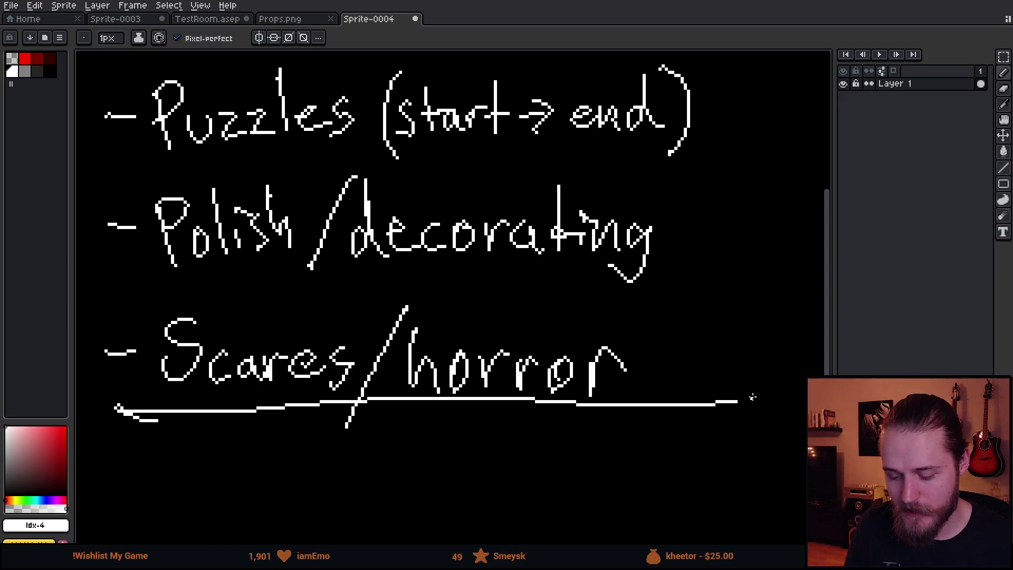
mouse_move(121, 163)
left_mouse_down()
mouse_move(454, 148)
mouse_move(462, 135)
mouse_move(89, 162)
mouse_move(680, 134)
left_mouse_up()
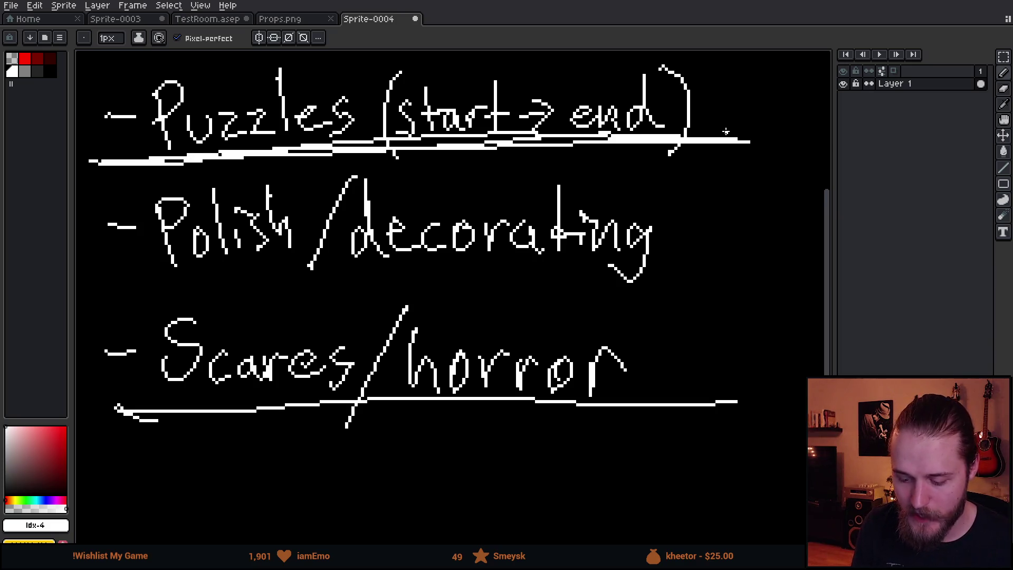
- Undo the Puzzles underline, then test and undo underlines under Polish/decorating and Scares/horror
key("v")
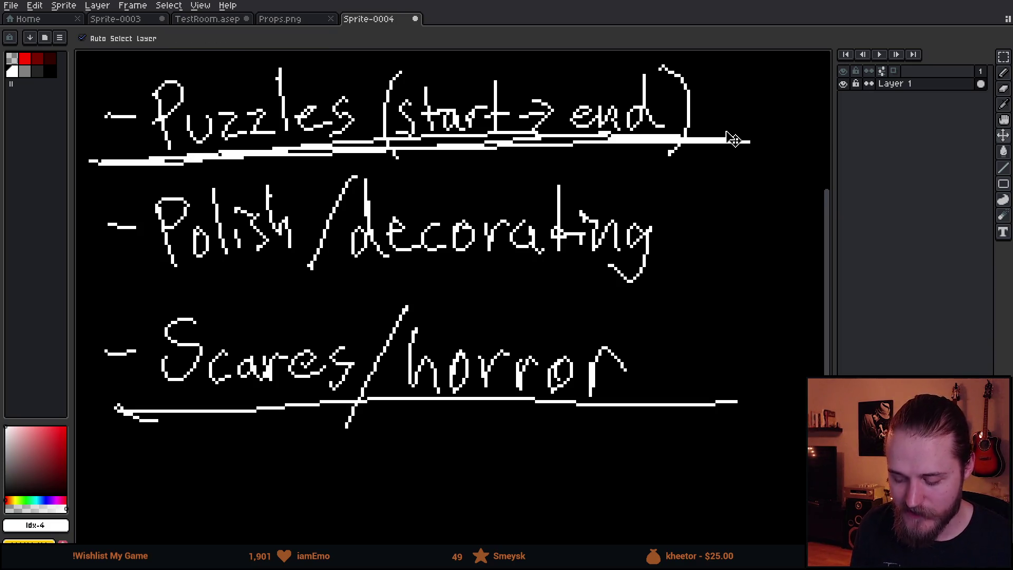
key("b")
key("ctrl+z")
left_click_drag(343, 274, 550, 270)
left_click_drag(180, 275, 296, 275)
key("v")
key("ctrl+z")
key("ctrl+z")
key("b")
mouse_move(153, 422)
left_mouse_down()
mouse_move(517, 407)
mouse_move(149, 419)
mouse_move(638, 423)
left_mouse_up()
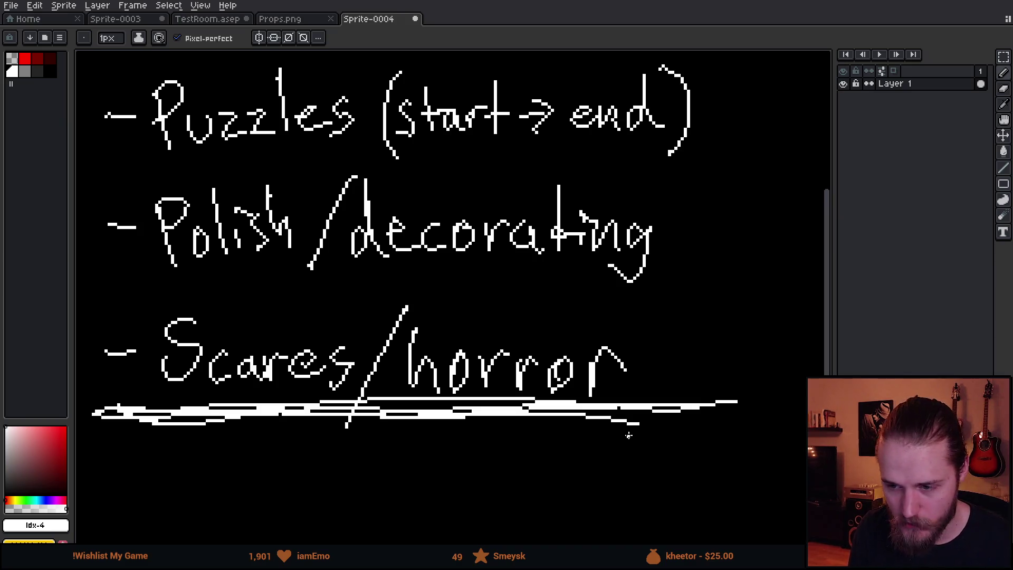
key("ctrl+z")
key("ctrl+z")
key("ctrl+z")
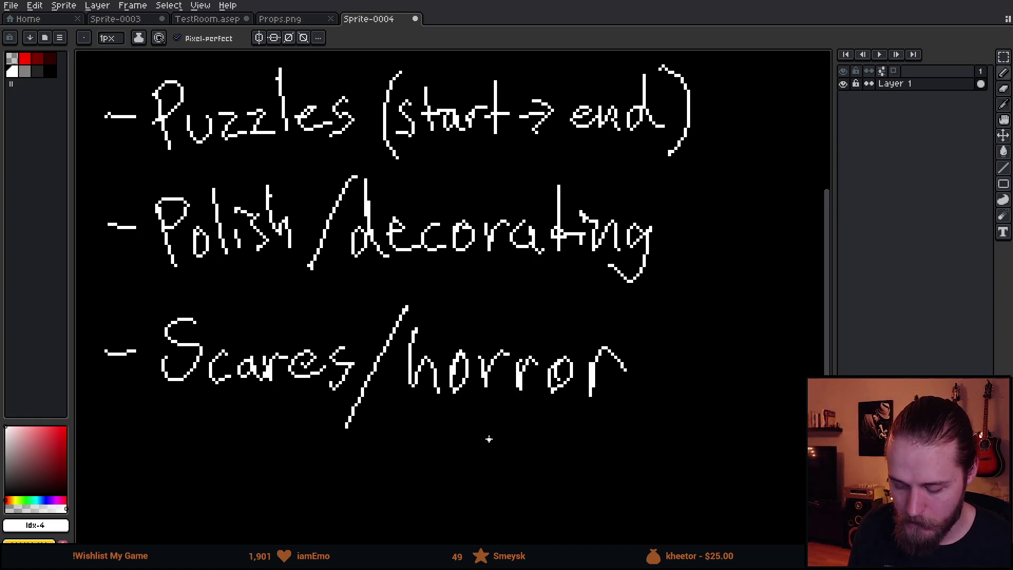
- Test and undo more underlines, a circle and a linking stroke, then eyedrop black
mouse_move(173, 278)
left_mouse_down()
mouse_move(377, 282)
mouse_move(628, 263)
mouse_move(662, 229)
mouse_move(624, 181)
mouse_move(324, 144)
left_mouse_up()
key("ctrl+z")
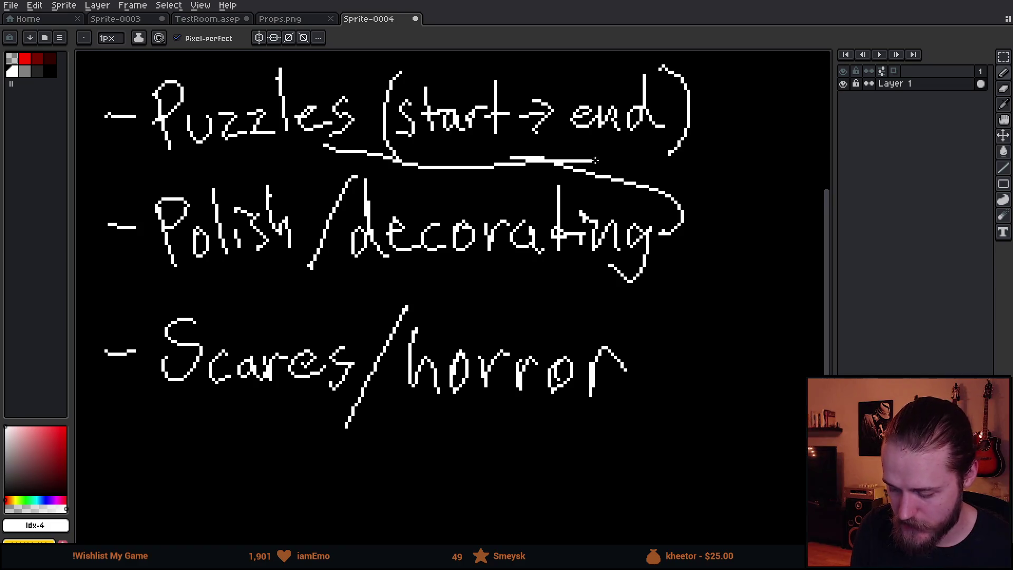
key("ctrl+z")
mouse_move(630, 381)
left_mouse_down()
mouse_move(676, 376)
mouse_move(645, 331)
mouse_move(149, 309)
mouse_move(523, 445)
mouse_move(701, 376)
left_mouse_up()
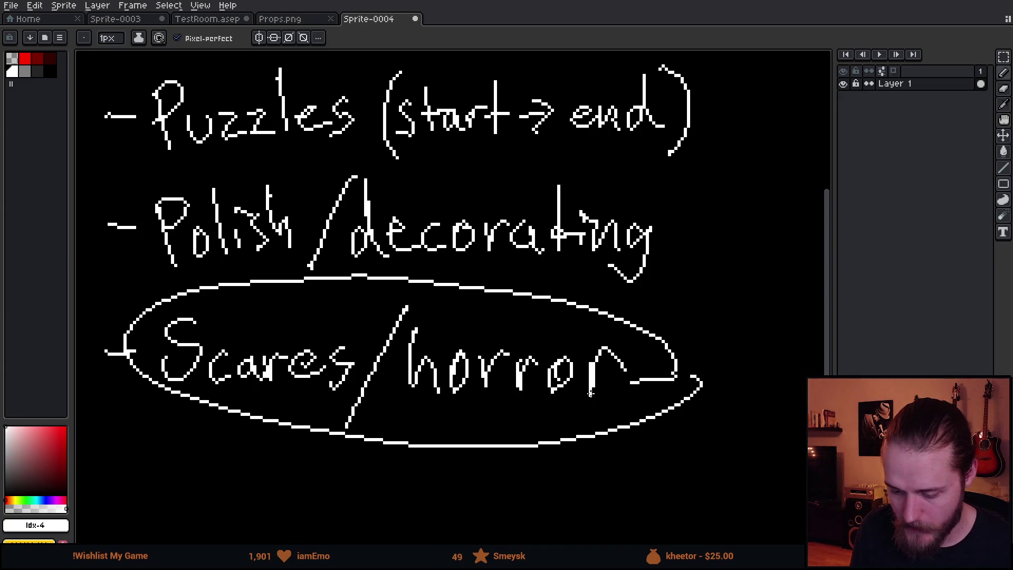
key("ctrl+z")
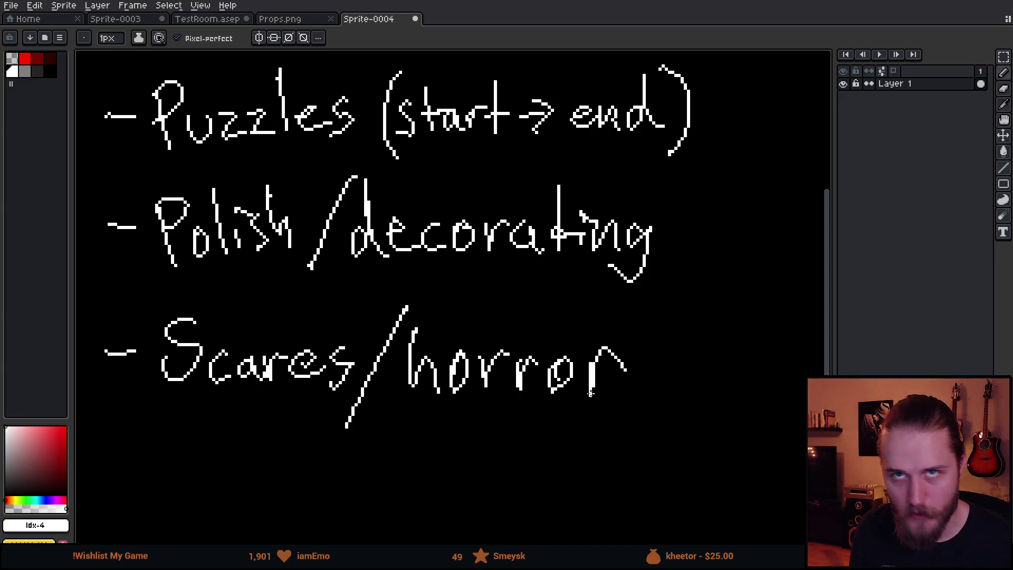
mouse_move(626, 371)
left_mouse_down()
mouse_move(621, 151)
mouse_move(514, 139)
mouse_move(548, 154)
left_mouse_up()
key("ctrl+z")
mouse_move(130, 171)
left_mouse_down()
mouse_move(576, 148)
mouse_move(727, 164)
mouse_move(217, 153)
mouse_move(108, 170)
left_mouse_up()
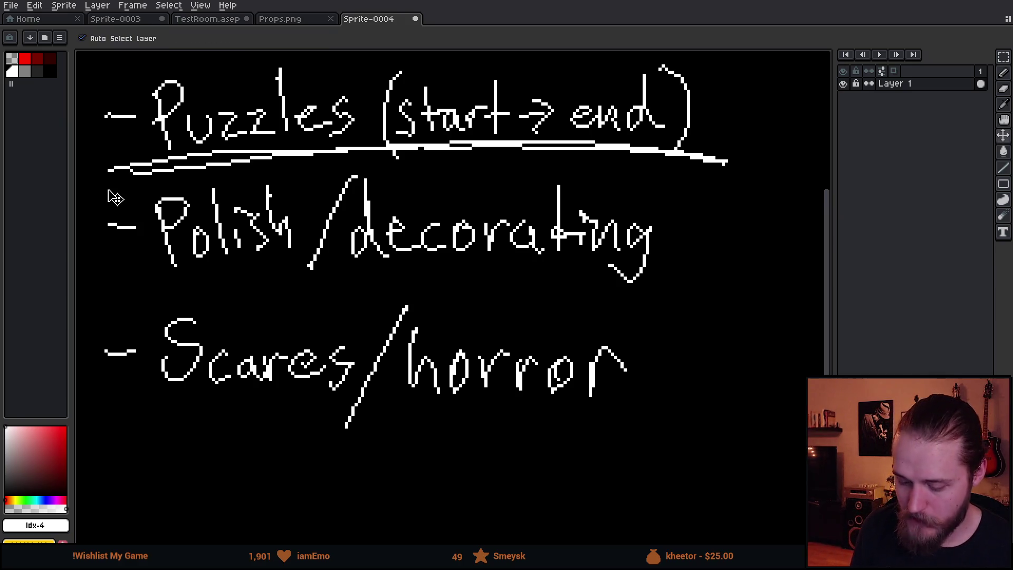
key("ctrl+z")
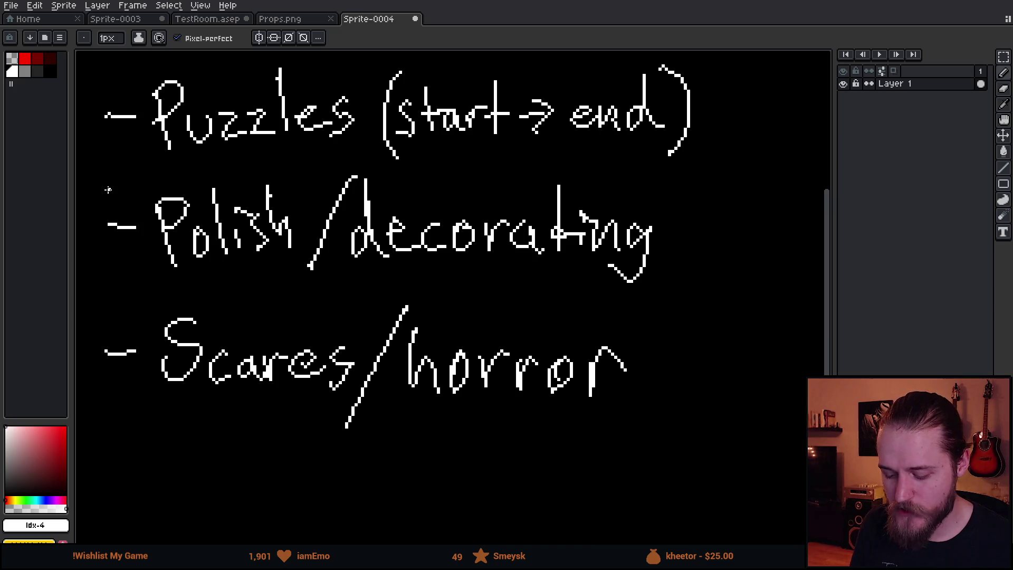
left_click(543, 453, "alt")
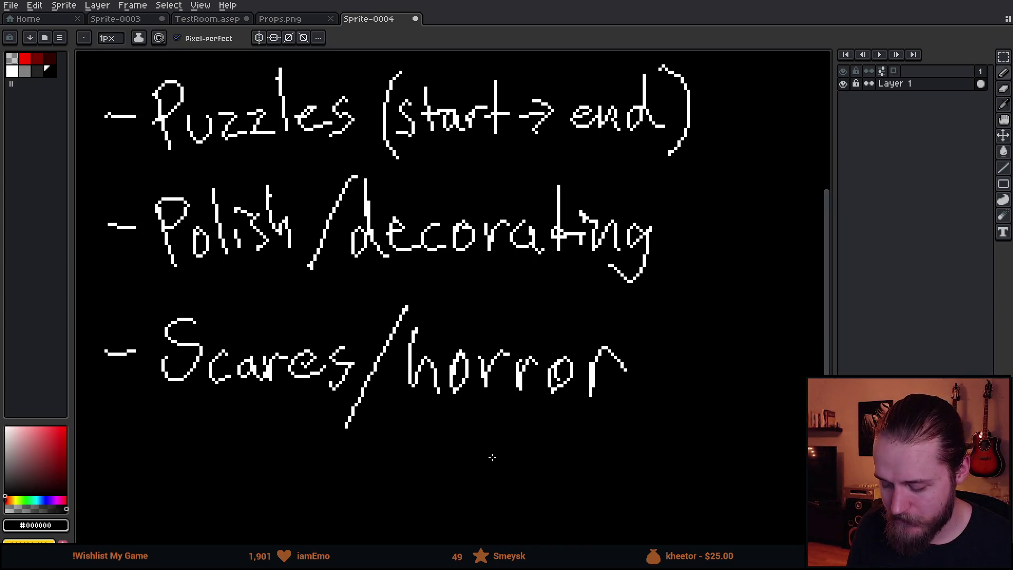
- Paint over the list in black with a large brush, then switch to white
key("b")
mouse_move(633, 275)
left_mouse_down()
mouse_move(671, 333)
mouse_move(347, 409)
mouse_move(187, 134)
left_mouse_up()
left_click(12, 70)
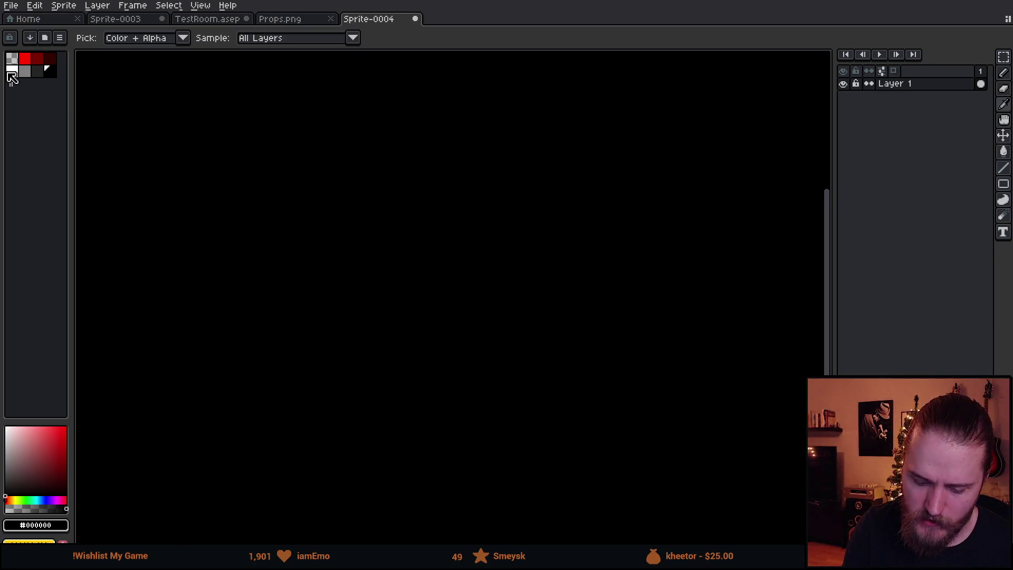
scroll(103, 290, "down", 5)
scroll(467, 170, "down", 5)
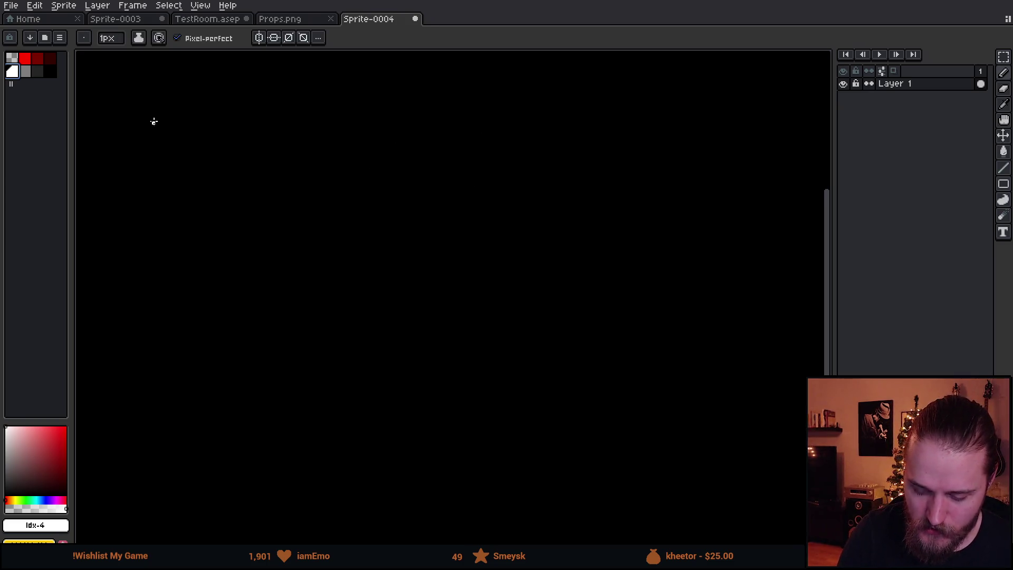
- Handwrite 'A + B = C' across the top of the canvas
mouse_move(137, 152)
left_mouse_down()
mouse_move(151, 102)
mouse_move(180, 146)
left_mouse_up()
left_click_drag(149, 114, 263, 116)
left_click_drag(240, 97, 242, 140)
left_click_drag(305, 79, 309, 148)
mouse_move(374, 102)
left_mouse_down()
mouse_move(405, 106)
mouse_move(405, 123)
left_mouse_up()
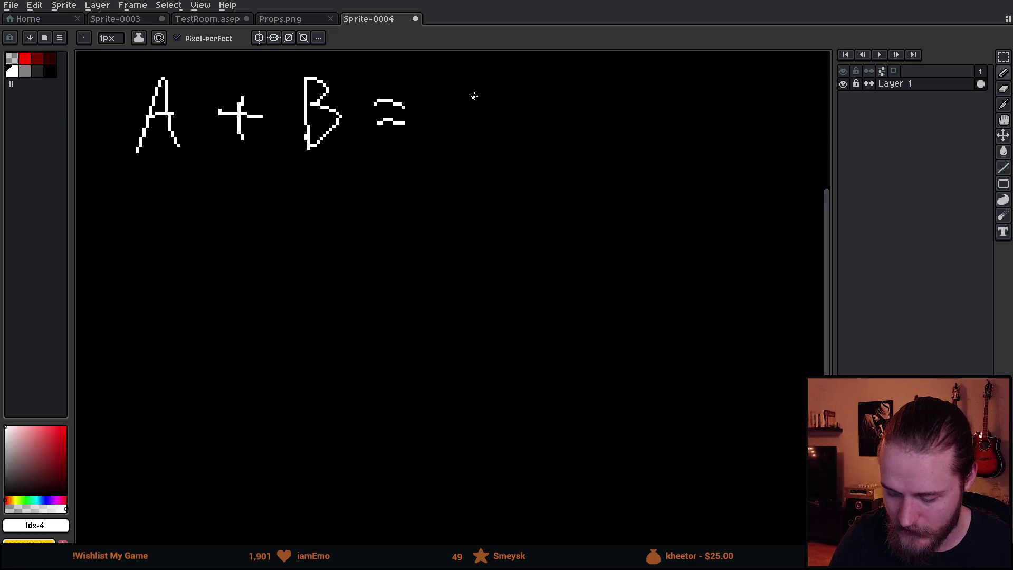
left_click_drag(490, 87, 509, 155)
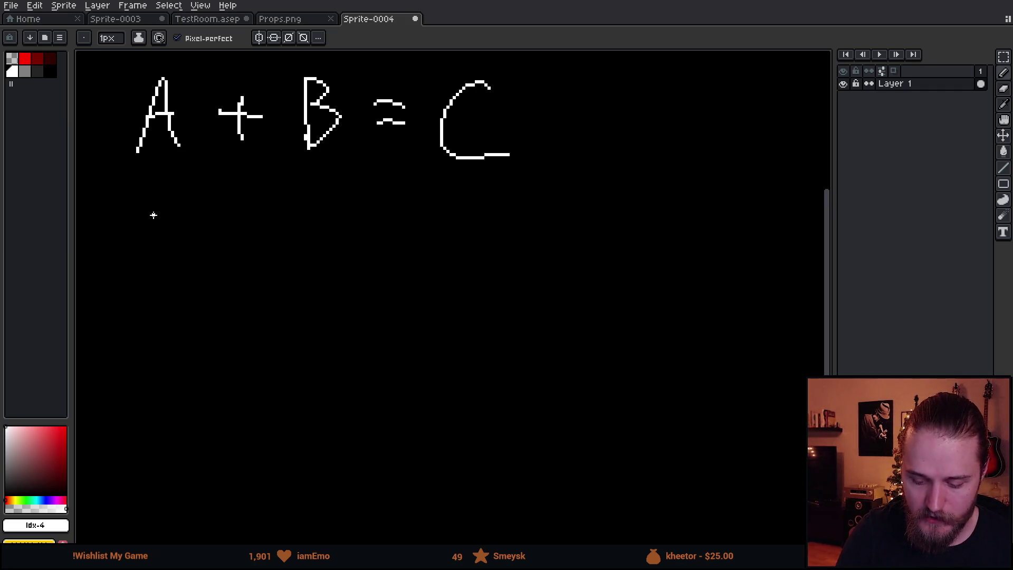
- Draw a key + door = double door equation below the first row
mouse_move(141, 201)
left_mouse_down()
mouse_move(259, 198)
mouse_move(248, 228)
left_mouse_up()
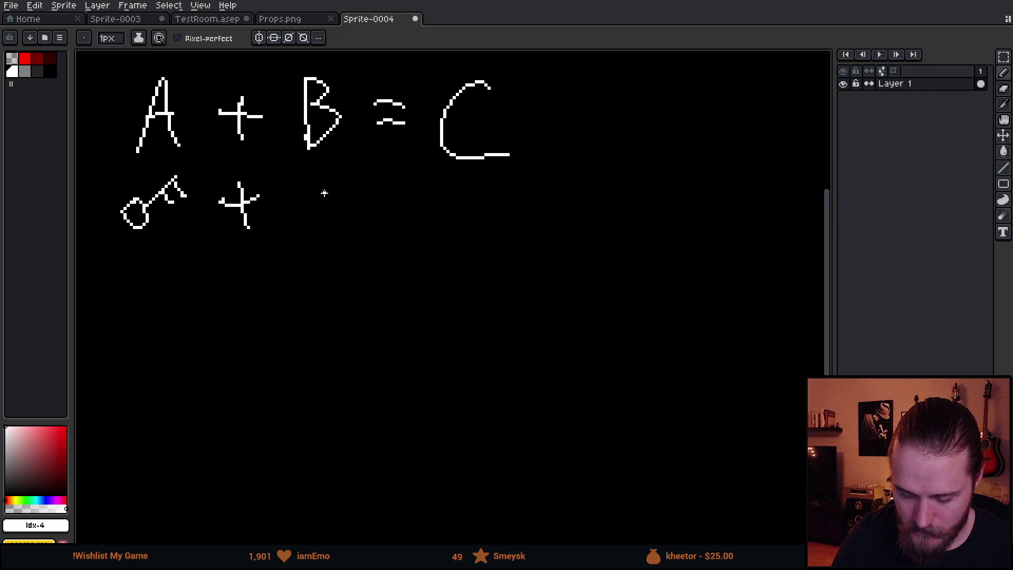
mouse_move(297, 180)
left_mouse_down()
mouse_move(327, 227)
mouse_move(299, 180)
left_mouse_up()
left_click(307, 211)
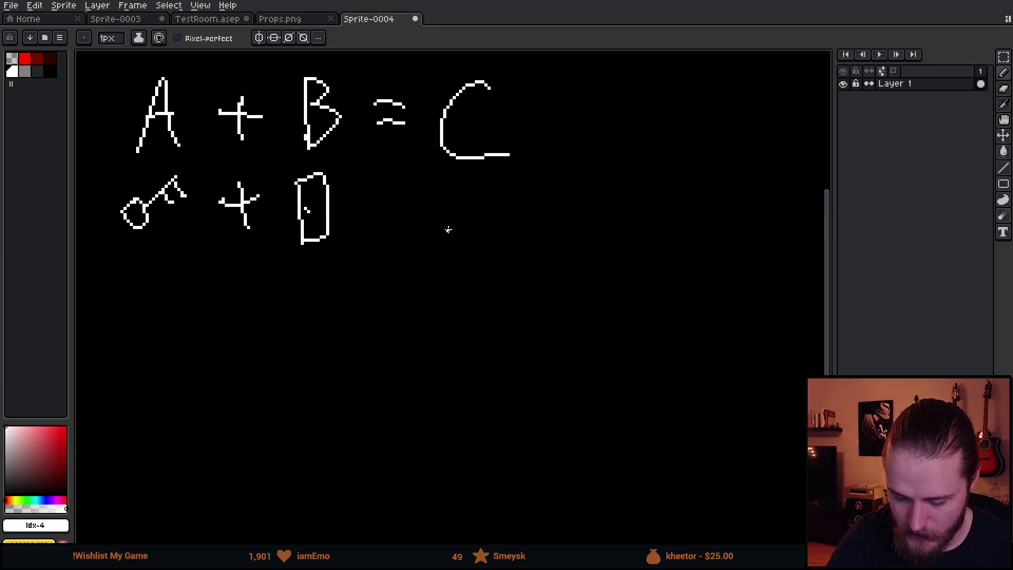
mouse_move(375, 195)
left_mouse_down()
mouse_move(402, 191)
mouse_move(398, 209)
left_mouse_up()
mouse_move(452, 182)
left_mouse_down()
mouse_move(454, 247)
mouse_move(477, 178)
mouse_move(509, 170)
mouse_move(516, 246)
mouse_move(482, 243)
left_mouse_up()
left_click(501, 213)
- Underline the second formula row, then undo that underline
left_click_drag(108, 256, 598, 265)
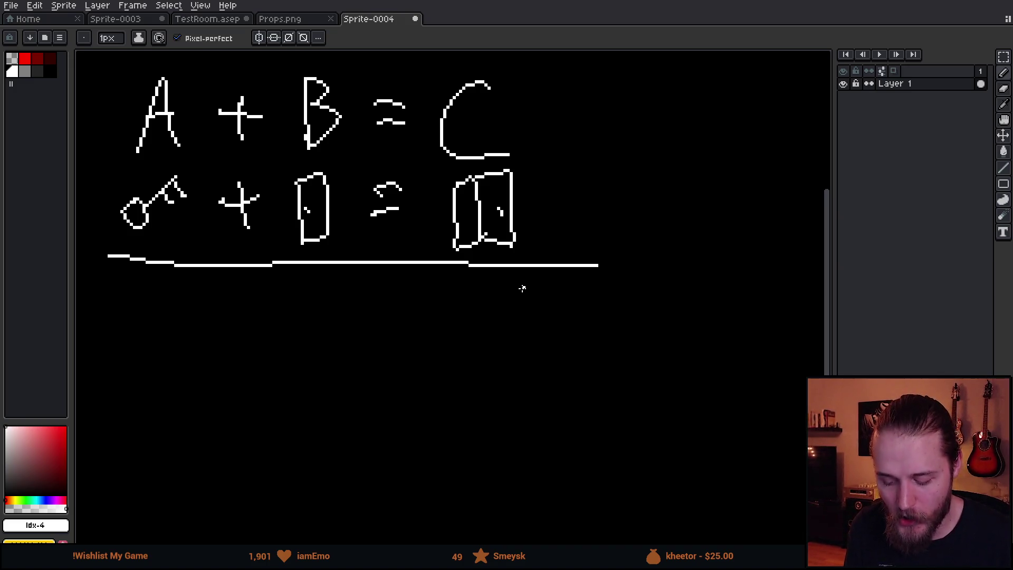
key("v")
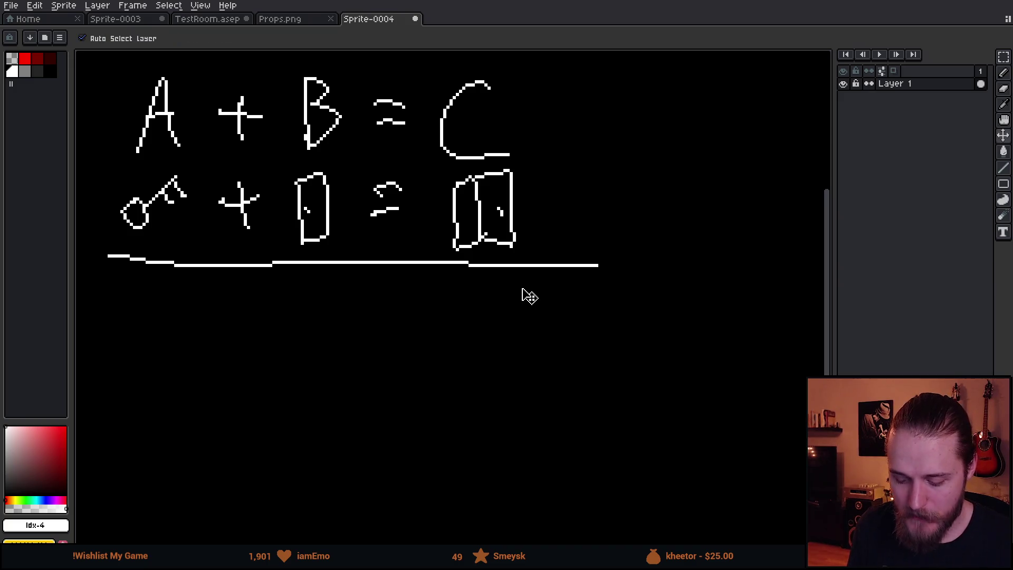
key("b")
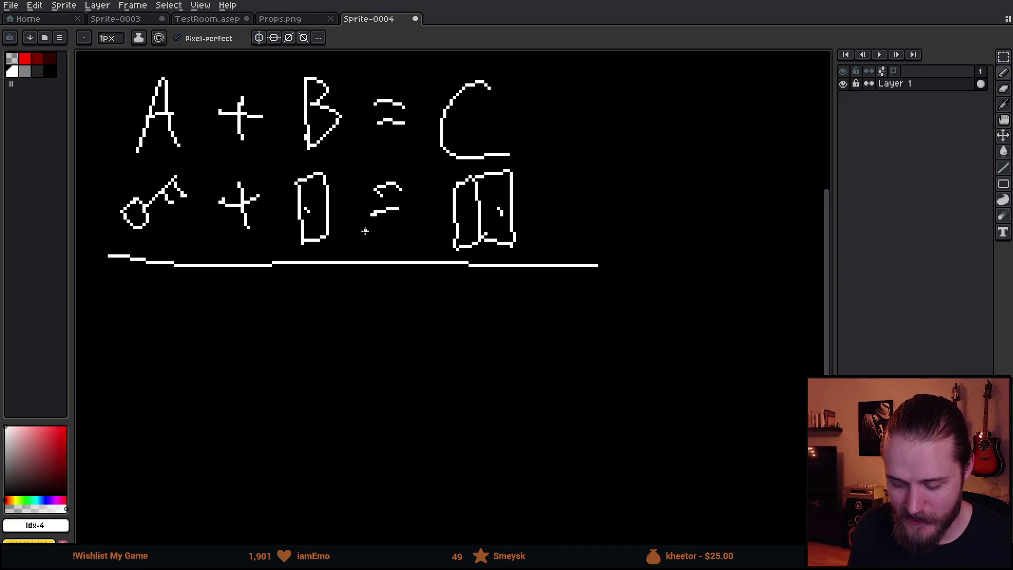
key("v")
key("ctrl+z")
- Sketch a third formula row: a hammer, a plus sign and a railed item
key("b")
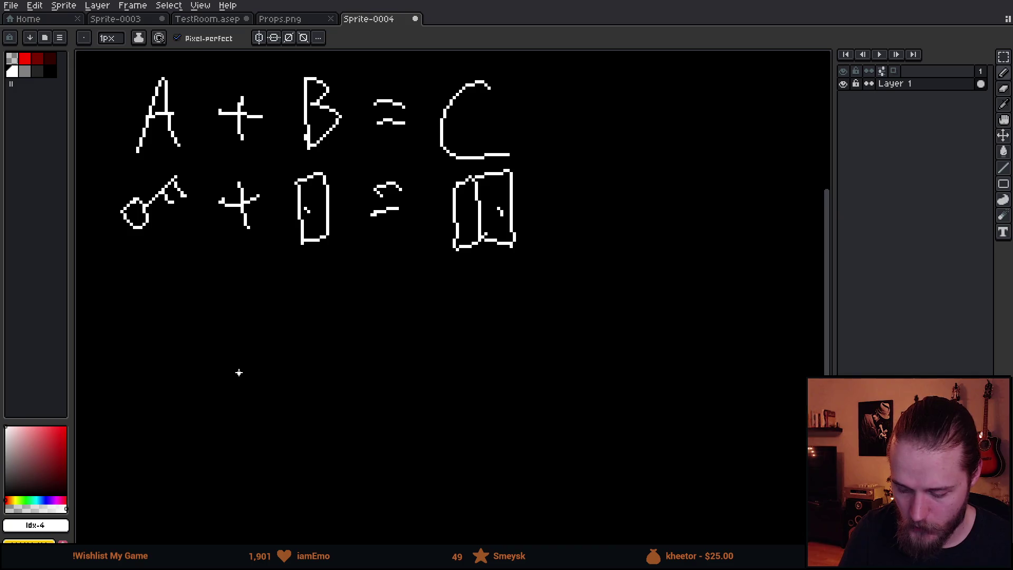
mouse_move(141, 268)
left_mouse_down()
mouse_move(148, 308)
mouse_move(152, 271)
mouse_move(120, 266)
mouse_move(152, 249)
mouse_move(160, 266)
mouse_move(149, 271)
left_mouse_up()
left_click_drag(218, 281, 257, 282)
left_click_drag(237, 264, 238, 311)
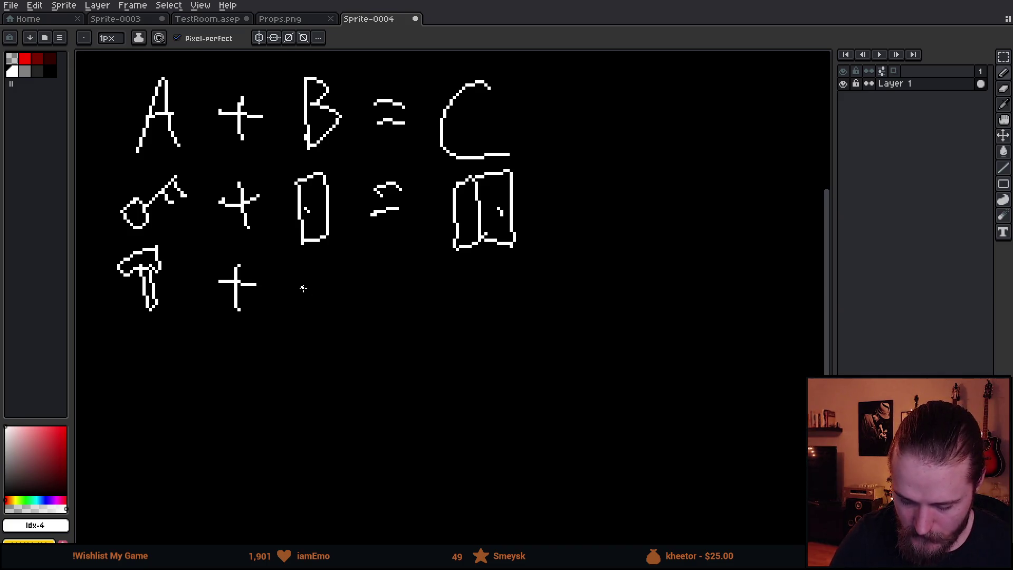
left_click_drag(289, 265, 371, 272)
left_click_drag(285, 285, 367, 284)
mouse_move(306, 266)
left_mouse_down()
mouse_move(307, 288)
mouse_move(351, 300)
mouse_move(320, 299)
mouse_move(364, 302)
left_mouse_up()
left_click_drag(296, 286, 297, 305)
- Add an equals sign and a blob-shaped result, then underline the A and B
left_click_drag(399, 282, 422, 281)
mouse_move(399, 301)
left_mouse_down()
mouse_move(462, 304)
mouse_move(525, 280)
mouse_move(455, 279)
mouse_move(460, 269)
left_mouse_up()
left_click_drag(434, 287, 468, 311)
mouse_move(514, 273)
left_mouse_down()
mouse_move(557, 273)
mouse_move(560, 293)
left_mouse_up()
mouse_move(534, 300)
left_mouse_down()
mouse_move(557, 313)
mouse_move(546, 316)
left_mouse_up()
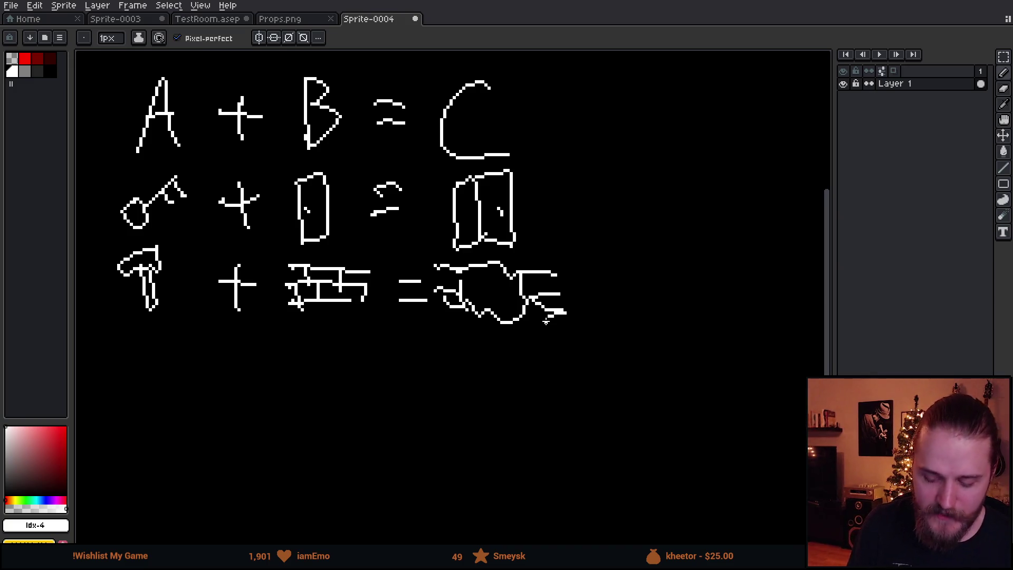
left_click_drag(203, 199, 211, 214)
mouse_move(127, 169)
left_mouse_down()
mouse_move(215, 157)
mouse_move(541, 170)
left_mouse_up()
- Undo the underlines and the third and second formula rows
key("v")
key("ctrl+z")
key("ctrl+z")
key("ctrl+z")
key("ctrl+z")
key("ctrl+z")
key("ctrl+z")
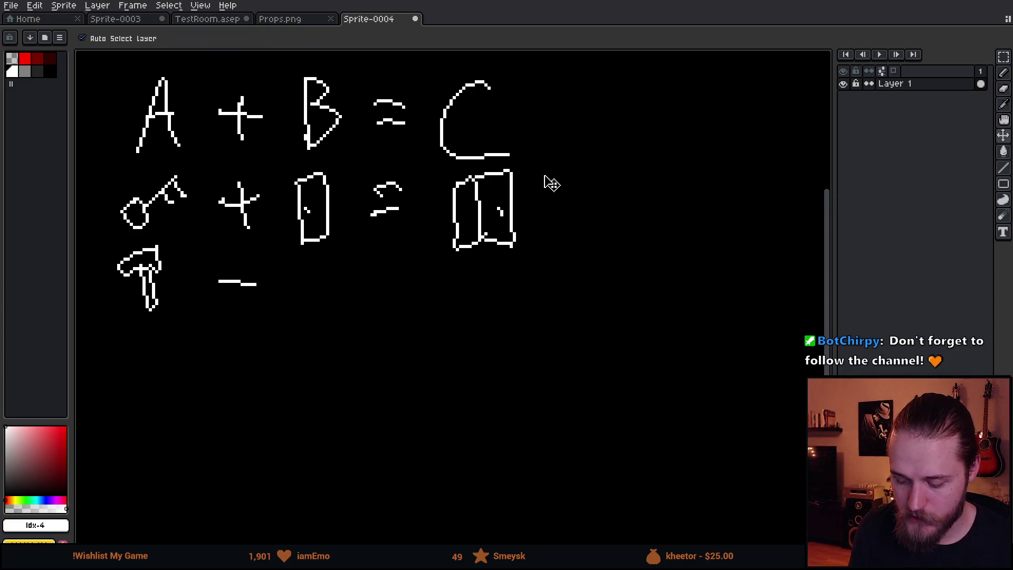
key("ctrl+z")
key("ctrl+z")
key("ctrl+z")
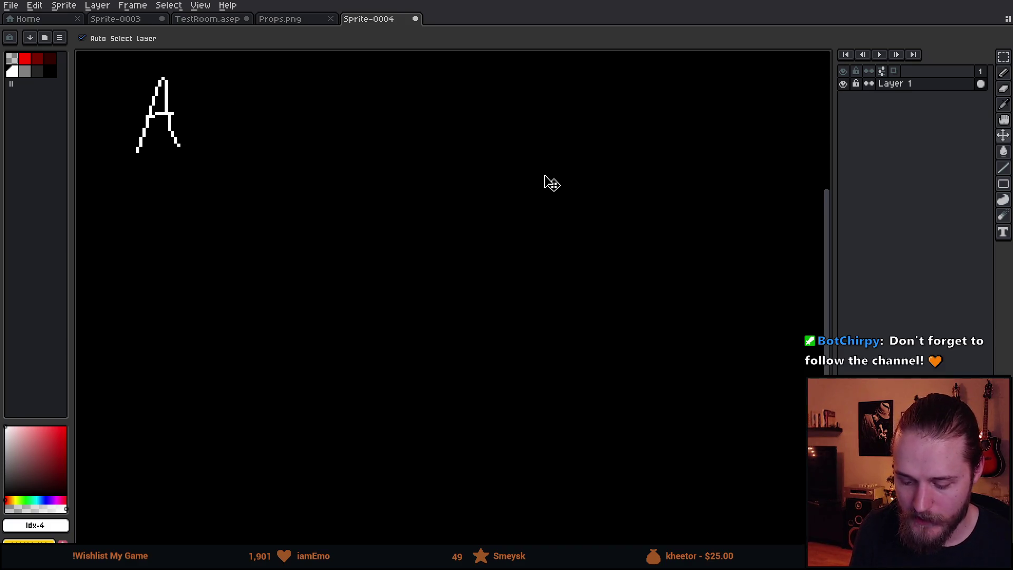
key("b")
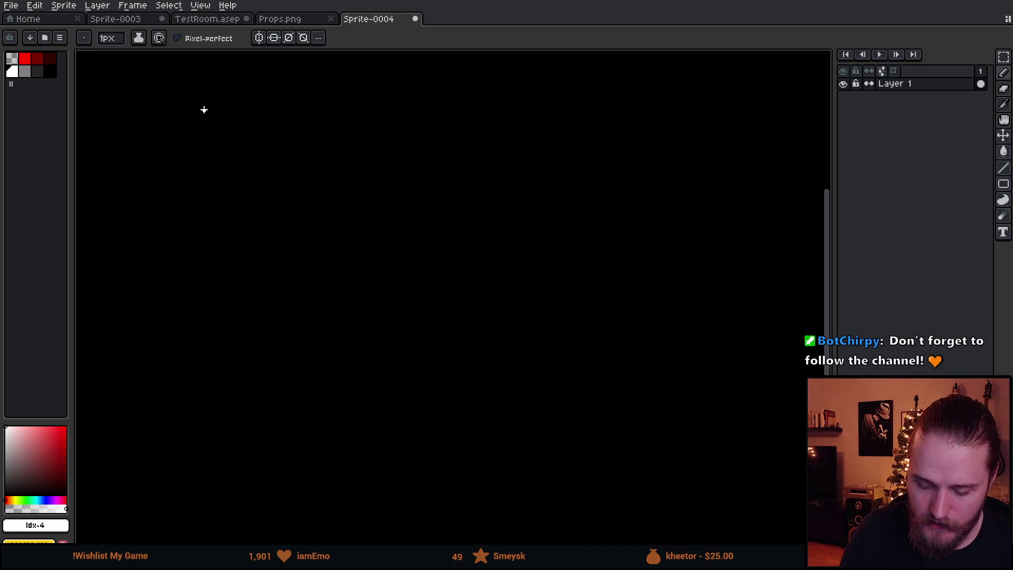
- Draw three bullet dashes down the left side of the canvas
left_click_drag(116, 106, 152, 113)
left_click_drag(115, 262, 148, 268)
left_click_drag(115, 404, 165, 405)
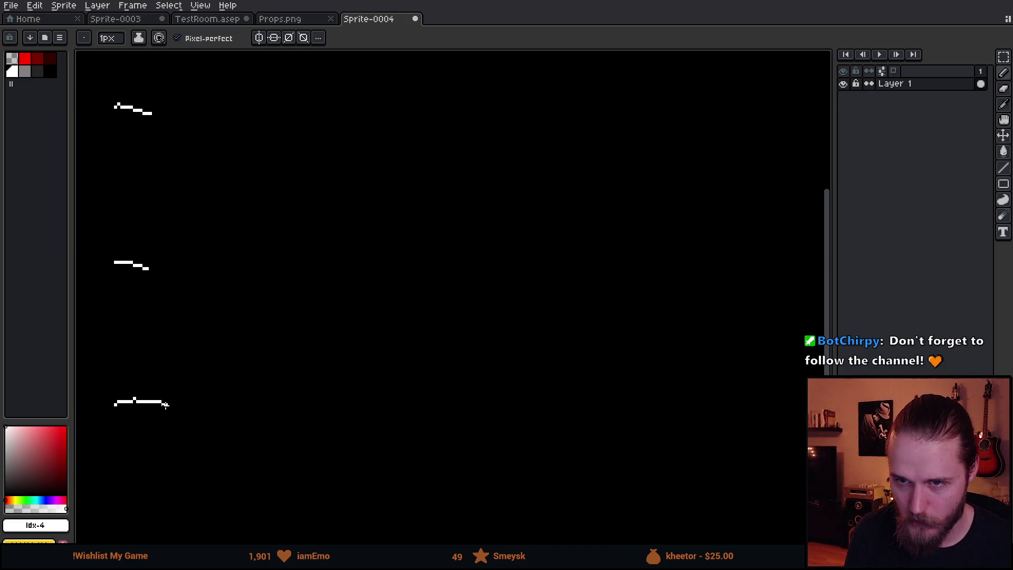
mouse_move(371, 336)
left_mouse_down()
mouse_move(407, 340)
mouse_move(388, 349)
left_mouse_up()
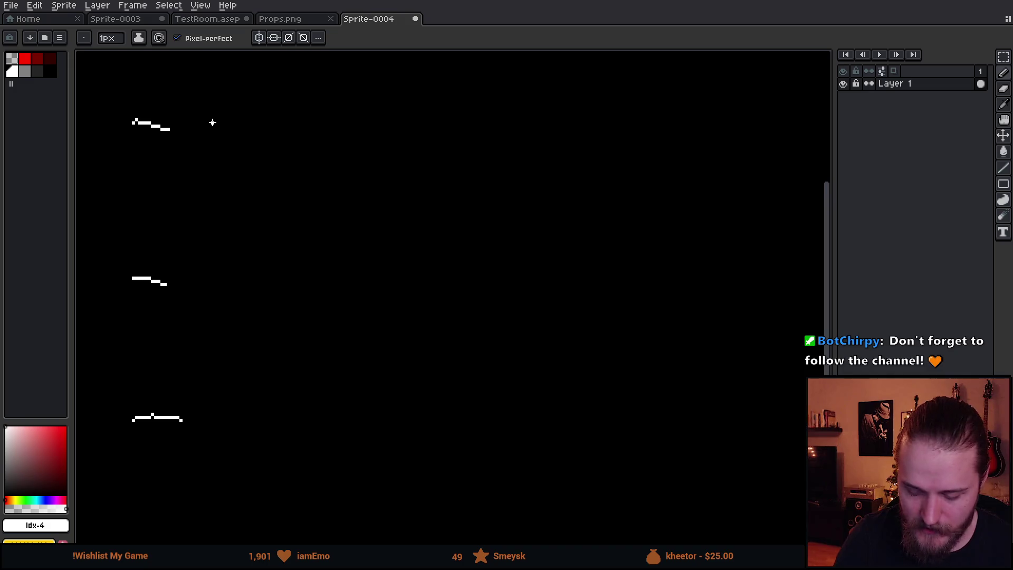
- Sketch an underlined 'A + B = C' beside the first dash
mouse_move(205, 154)
left_mouse_down()
mouse_move(241, 148)
mouse_move(253, 119)
mouse_move(296, 123)
mouse_move(282, 136)
left_mouse_up()
left_click(263, 105)
key("ctrl+z")
key("ctrl+z")
left_click_drag(319, 94, 326, 147)
mouse_move(367, 103)
left_mouse_down()
mouse_move(394, 104)
mouse_move(394, 127)
left_mouse_up()
key("ctrl+z")
left_click_drag(454, 92, 474, 141)
left_click_drag(116, 171, 584, 177)
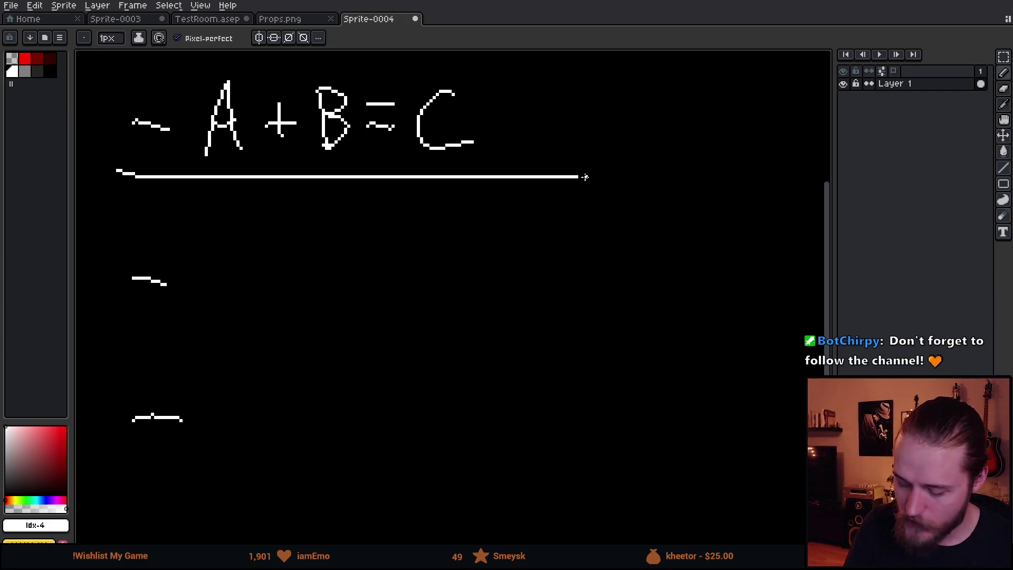
- Undo the A + B = C equation and its underline
key("v")
key("ctrl+z")
key("ctrl+z")
key("ctrl+z")
key("ctrl+z")
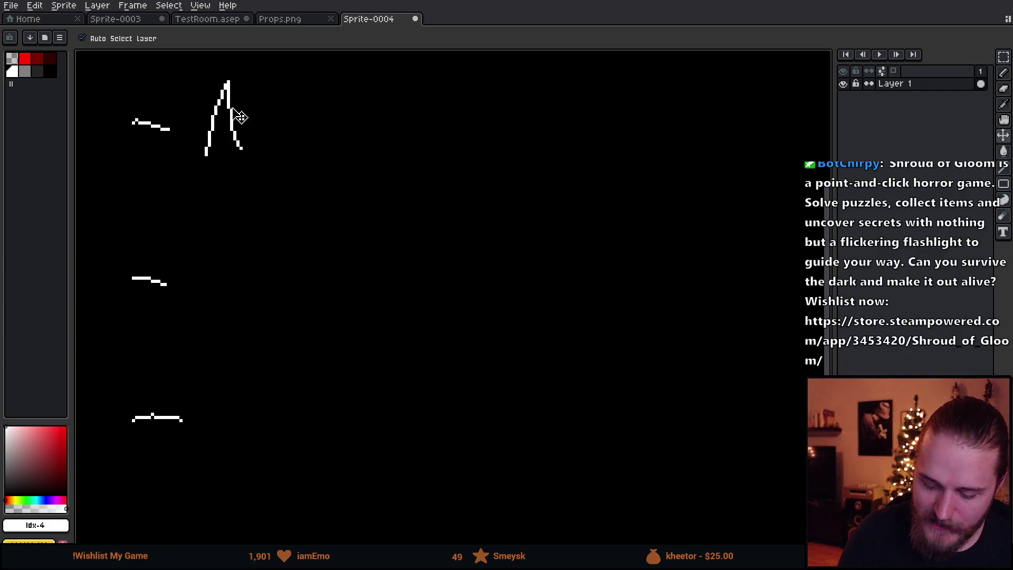
key("ctrl+z")
key("b")
- Write 'Linear' beside the first dash and 'Logic' beside the middle dash
mouse_move(216, 97)
left_mouse_down()
mouse_move(240, 149)
mouse_move(259, 132)
mouse_move(326, 136)
mouse_move(350, 149)
mouse_move(407, 122)
left_mouse_up()
key("ctrl+z")
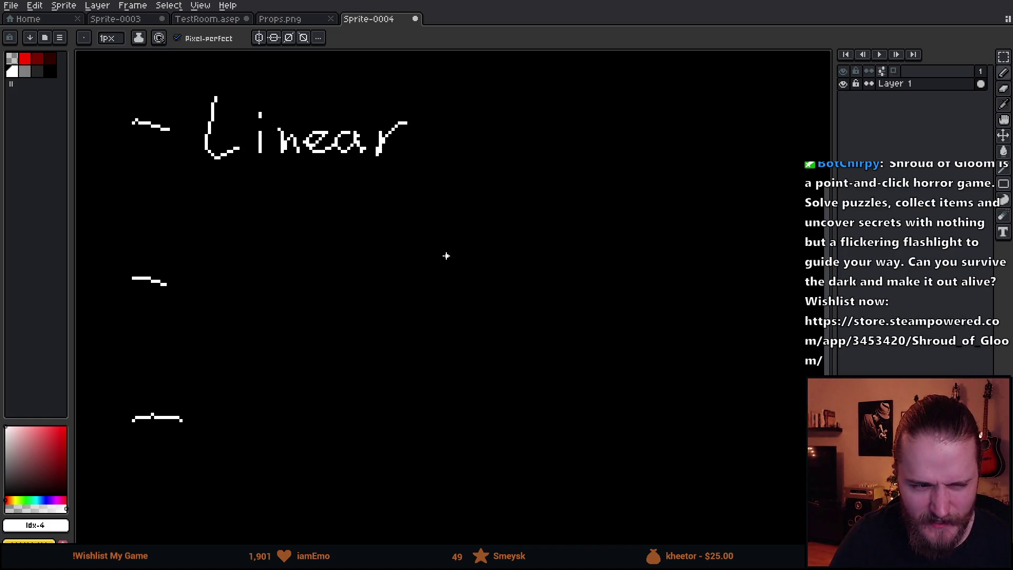
left_click_drag(446, 253, 460, 244)
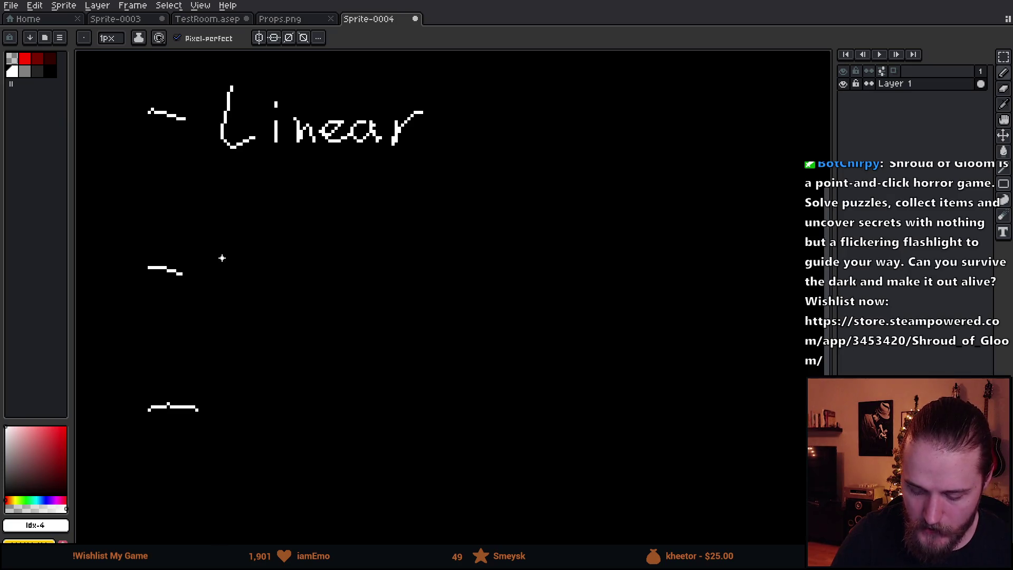
mouse_move(222, 244)
left_mouse_down()
mouse_move(240, 302)
mouse_move(279, 296)
mouse_move(267, 276)
left_mouse_up()
mouse_move(305, 279)
left_mouse_down()
mouse_move(288, 319)
mouse_move(323, 306)
left_mouse_up()
left_click(318, 260)
mouse_move(357, 270)
left_mouse_down()
mouse_move(369, 301)
mouse_move(379, 289)
left_mouse_up()
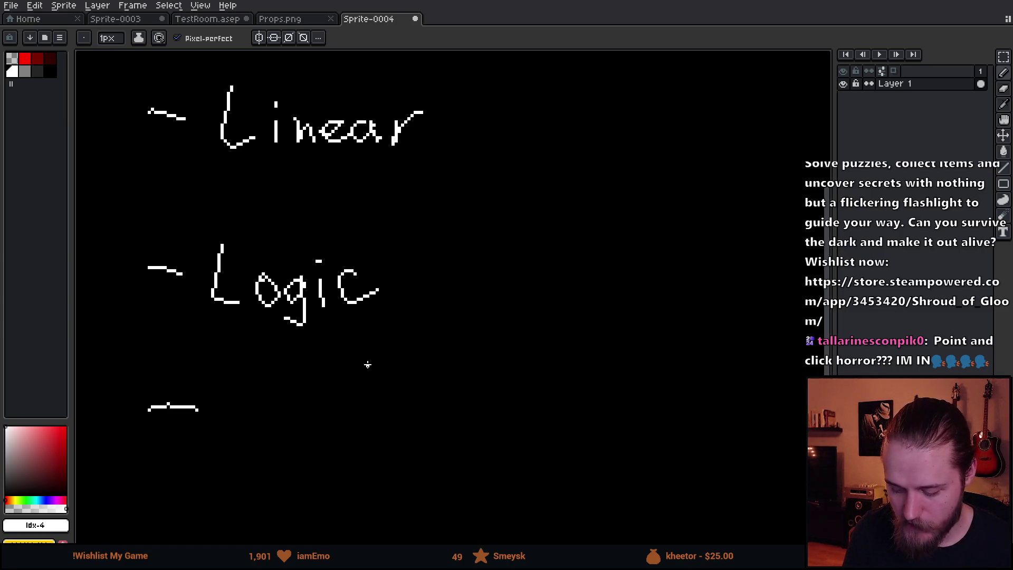
- Sketch and circle an icon right of Logic, then erase it
mouse_move(488, 289)
left_mouse_down()
mouse_move(506, 269)
mouse_move(469, 257)
mouse_move(477, 288)
mouse_move(485, 243)
mouse_move(477, 274)
mouse_move(463, 258)
mouse_move(507, 262)
mouse_move(503, 300)
mouse_move(493, 291)
mouse_move(502, 301)
left_mouse_up()
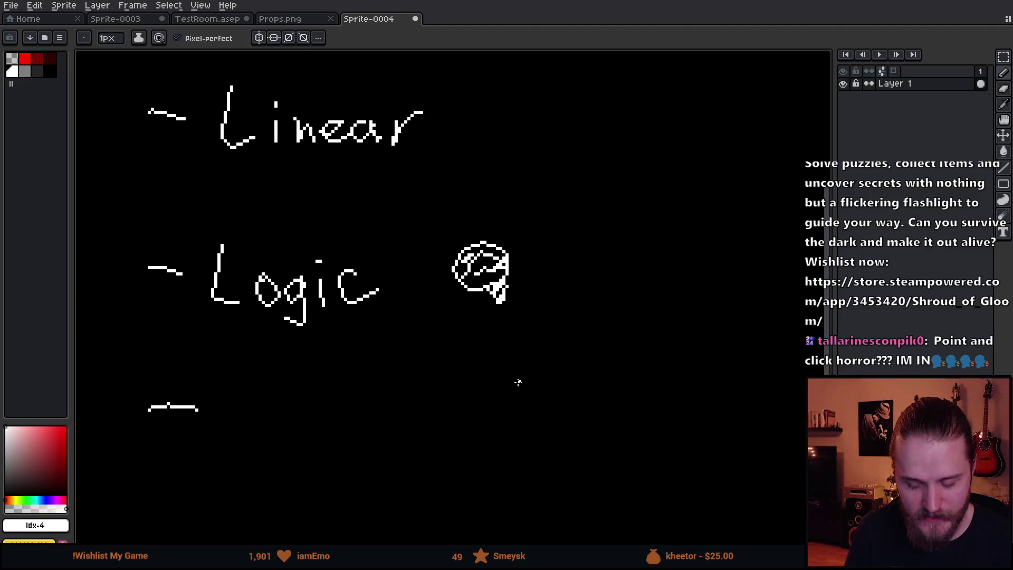
mouse_move(515, 239)
left_mouse_down()
mouse_move(417, 295)
mouse_move(507, 233)
left_mouse_up()
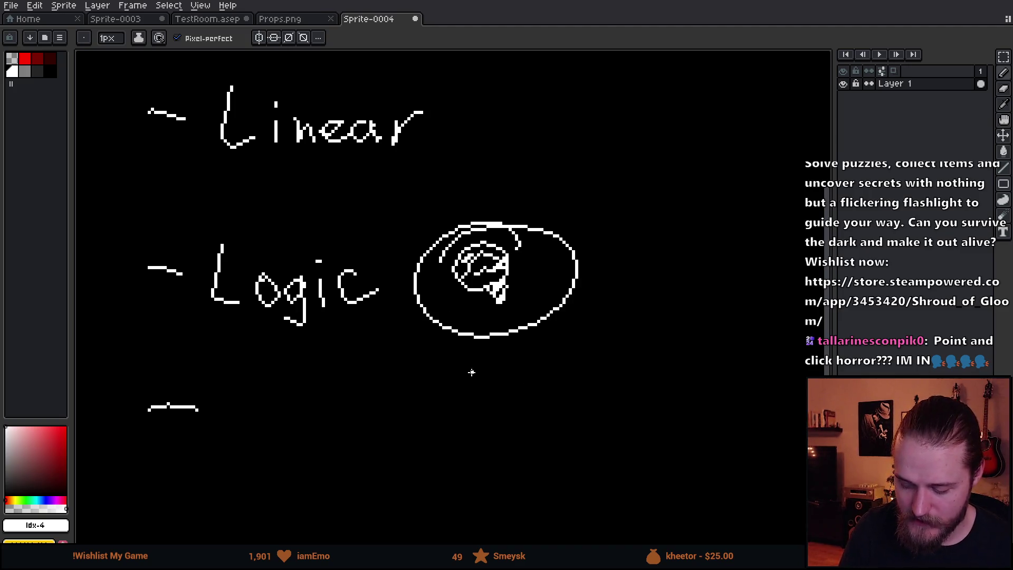
key("v")
key("ctrl+z")
key("ctrl+z")
key("ctrl+z")
key("ctrl+z")
key("ctrl+z")
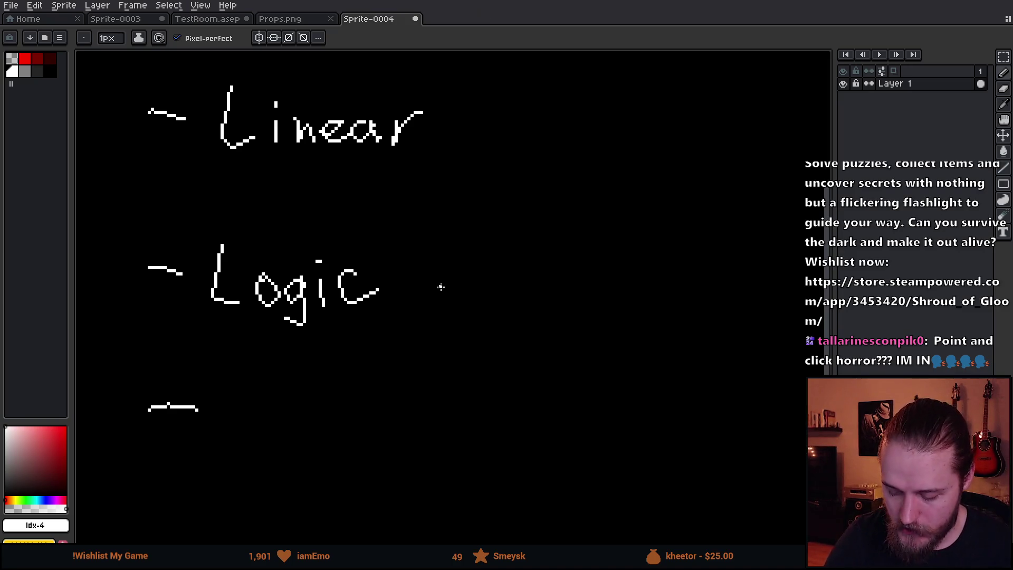
- Try a light bulb with rays and an underline under Logic, undoing both
mouse_move(438, 287)
left_mouse_down()
mouse_move(460, 267)
mouse_move(429, 274)
mouse_move(440, 280)
mouse_move(449, 248)
mouse_move(478, 248)
mouse_move(496, 266)
left_mouse_up()
left_click_drag(440, 211, 440, 224)
mouse_move(406, 216)
left_mouse_down()
mouse_move(410, 232)
mouse_move(389, 247)
left_mouse_up()
left_click_drag(392, 277, 411, 270)
key("ctrl+z")
key("ctrl+z")
key("ctrl+z")
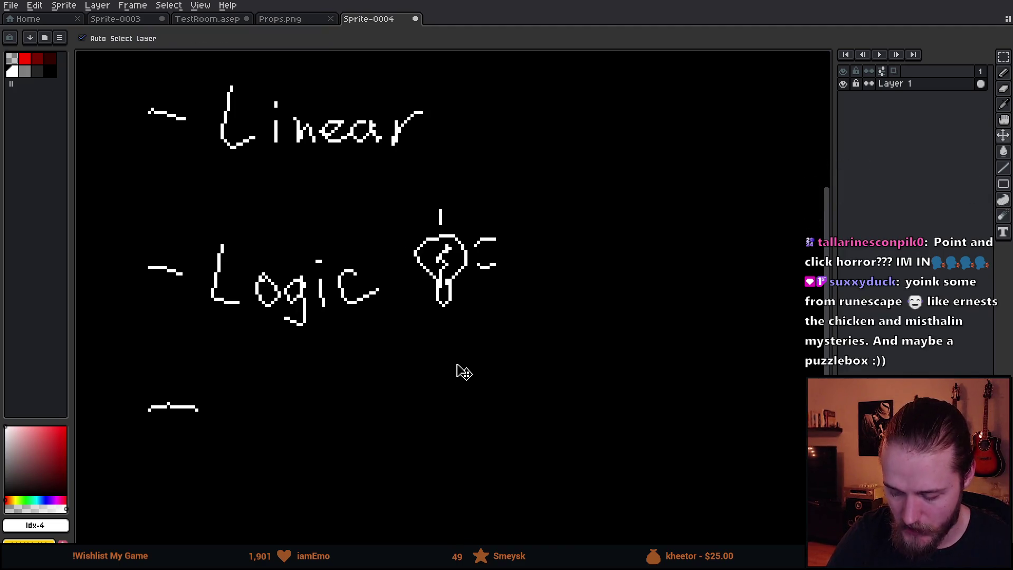
left_click_drag(179, 325, 446, 331)
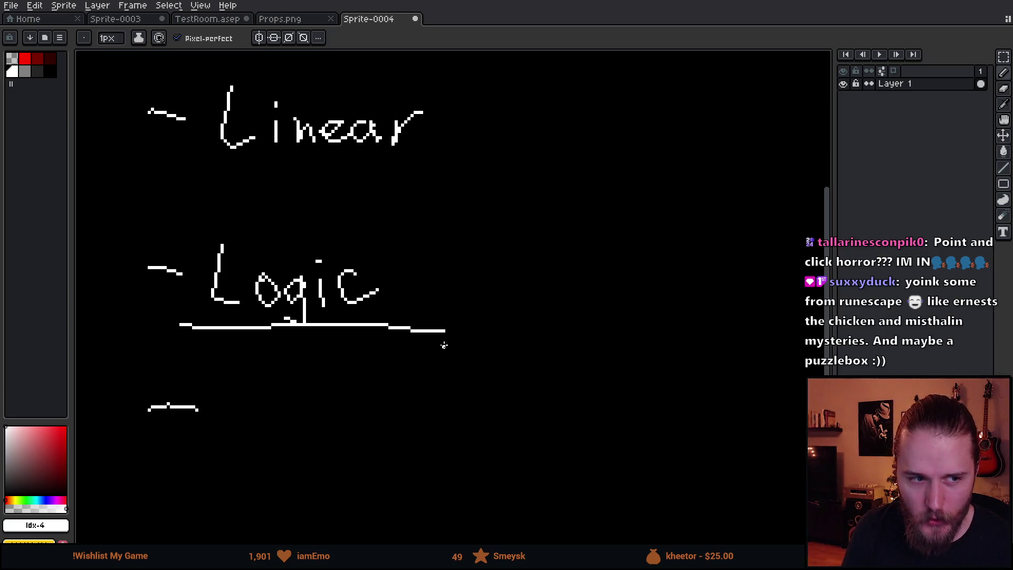
key("ctrl+z")
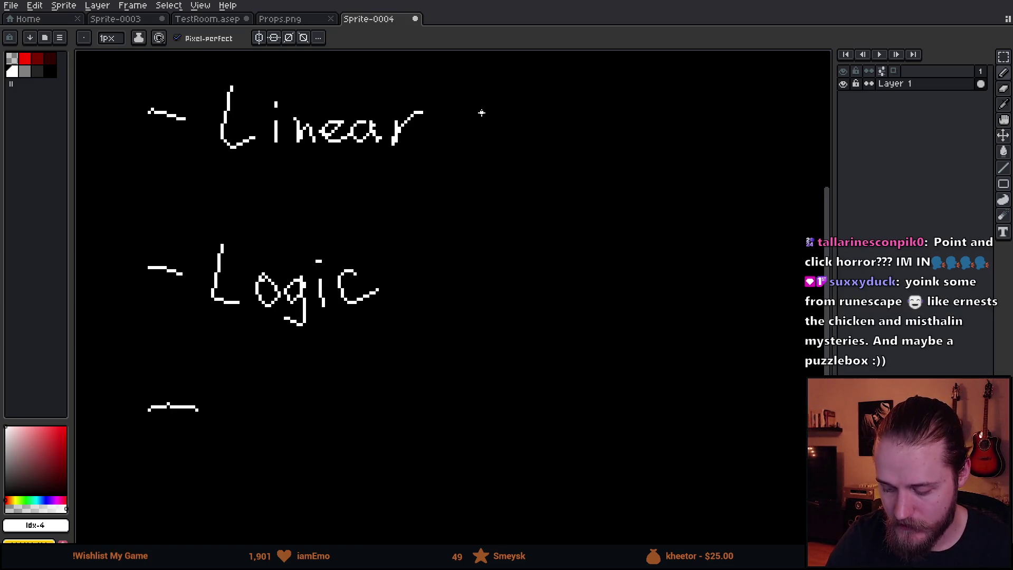
left_click_drag(458, 80, 466, 170)
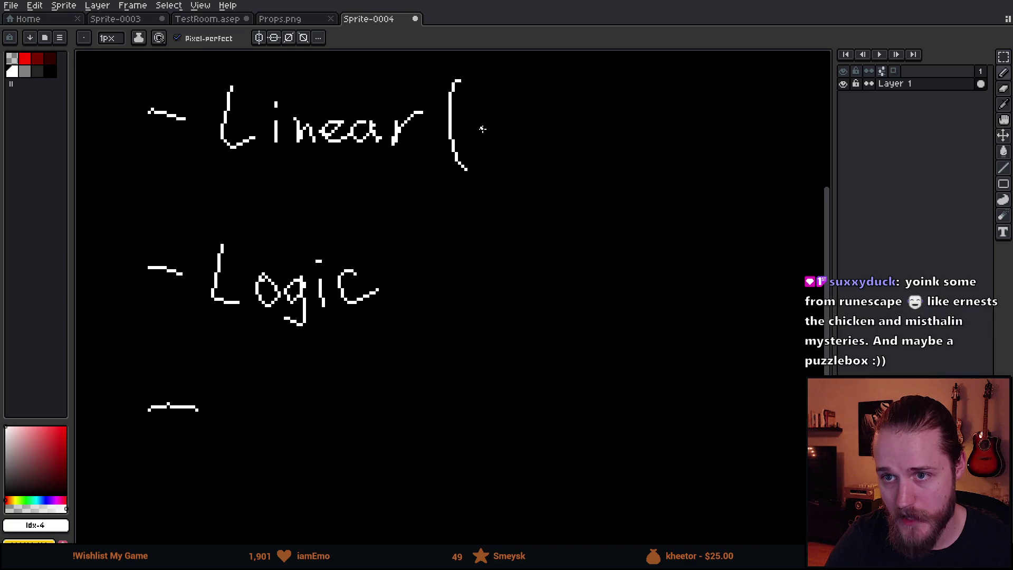
mouse_move(478, 109)
left_mouse_down()
mouse_move(469, 120)
mouse_move(493, 140)
left_mouse_up()
mouse_move(482, 121)
left_mouse_down()
mouse_move(506, 115)
mouse_move(508, 134)
left_mouse_up()
mouse_move(502, 126)
left_mouse_down()
mouse_move(537, 116)
mouse_move(528, 137)
mouse_move(539, 135)
left_mouse_up()
left_click_drag(540, 125, 560, 132)
mouse_move(589, 93)
left_mouse_down()
mouse_move(589, 136)
mouse_move(649, 132)
mouse_move(640, 131)
left_mouse_up()
left_click_drag(654, 109, 627, 157)
mouse_move(482, 164)
left_mouse_down()
mouse_move(511, 183)
mouse_move(534, 183)
left_mouse_up()
left_click_drag(539, 141, 551, 188)
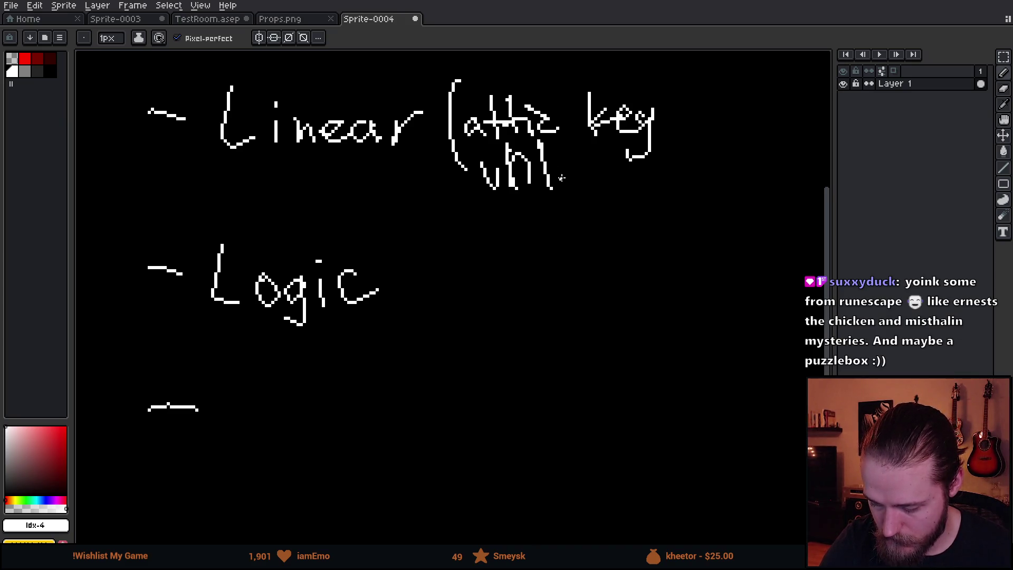
left_click_drag(608, 165, 600, 180)
left_click_drag(608, 138, 601, 187)
key("ctrl+z")
key("ctrl+z")
key("ctrl+z")
left_click_drag(601, 174, 654, 187)
mouse_move(659, 150)
left_mouse_down()
mouse_move(670, 189)
mouse_move(682, 168)
left_mouse_up()
left_click_drag(696, 172, 699, 190)
mouse_move(701, 146)
left_mouse_down()
mouse_move(706, 192)
mouse_move(729, 189)
left_mouse_up()
mouse_move(708, 74)
left_mouse_down()
mouse_move(747, 96)
mouse_move(736, 219)
left_mouse_up()
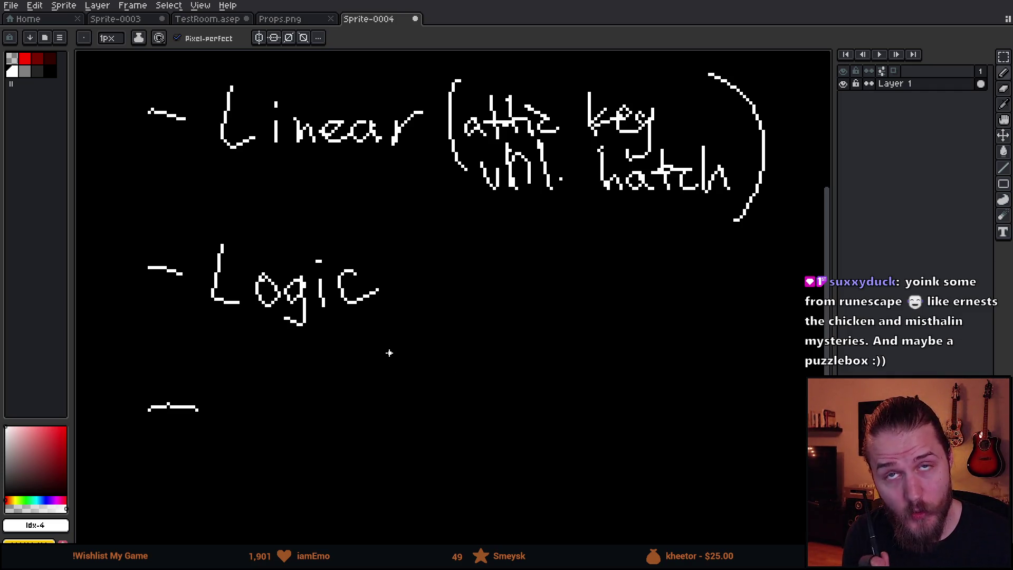
left_click_drag(454, 241, 469, 356)
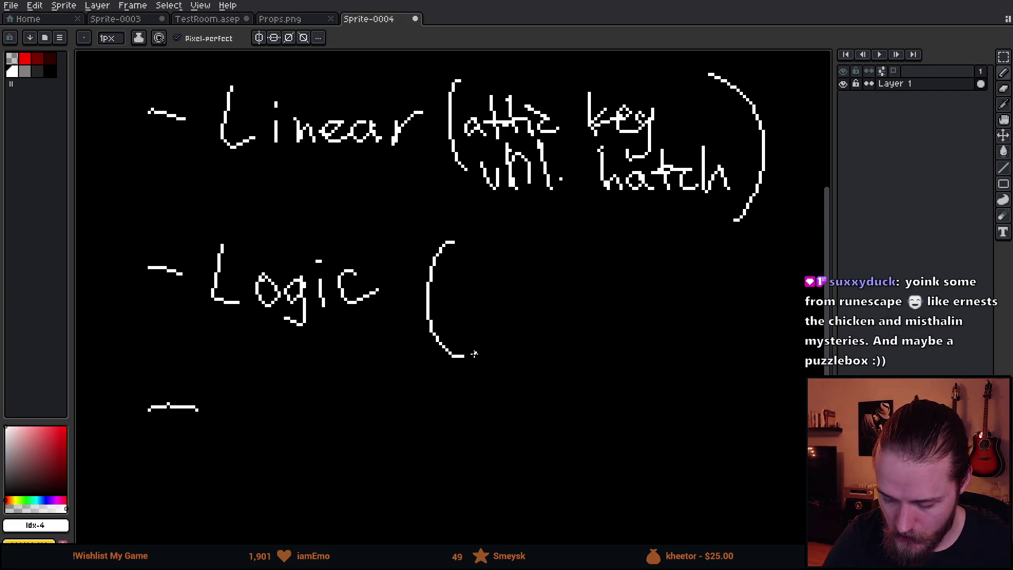
left_click_drag(470, 279, 462, 323)
mouse_move(509, 294)
left_mouse_down()
mouse_move(494, 295)
mouse_move(530, 315)
left_mouse_up()
mouse_move(534, 319)
left_mouse_down()
mouse_move(541, 256)
mouse_move(565, 259)
left_mouse_up()
left_click_drag(525, 291, 604, 293)
mouse_move(586, 232)
left_mouse_down()
mouse_move(612, 246)
mouse_move(613, 362)
left_mouse_up()
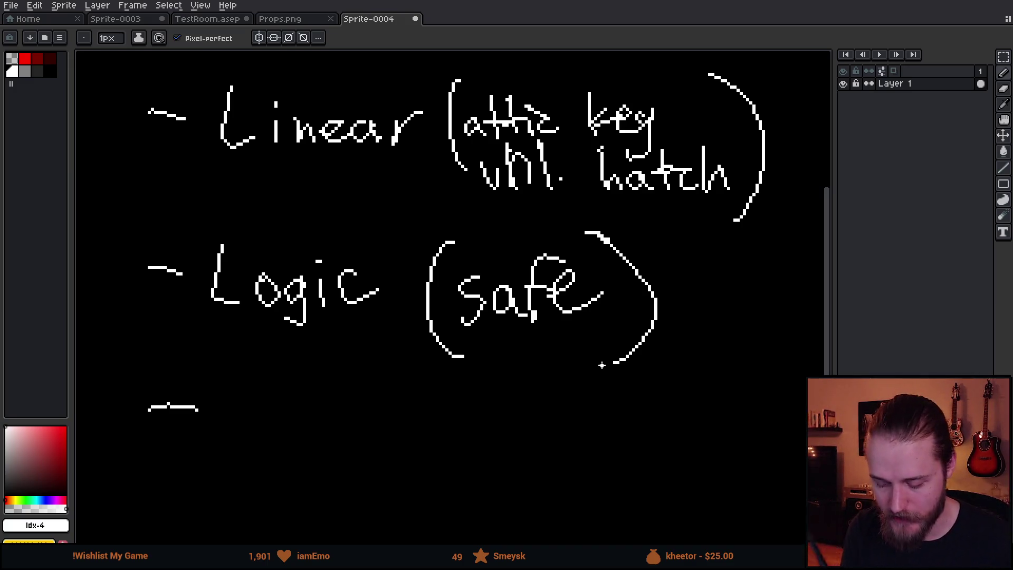
key("ctrl+z")
key("ctrl+z")
key("ctrl+z")
key("ctrl+z")
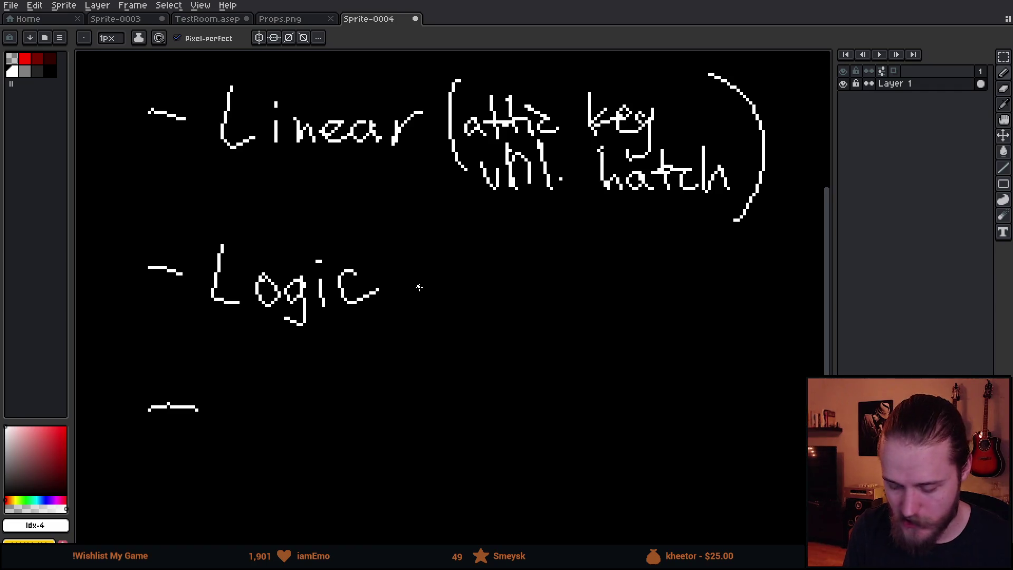
key("ctrl+z")
key("ctrl+z")
key("ctrl+z")
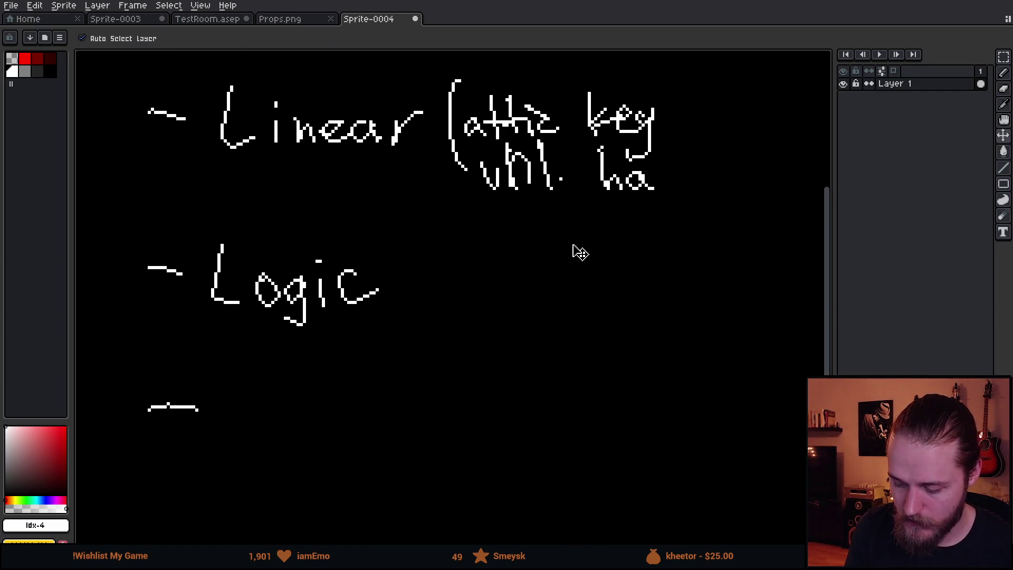
key("ctrl+z")
key("ctrl+z")
key("ctrl+z")
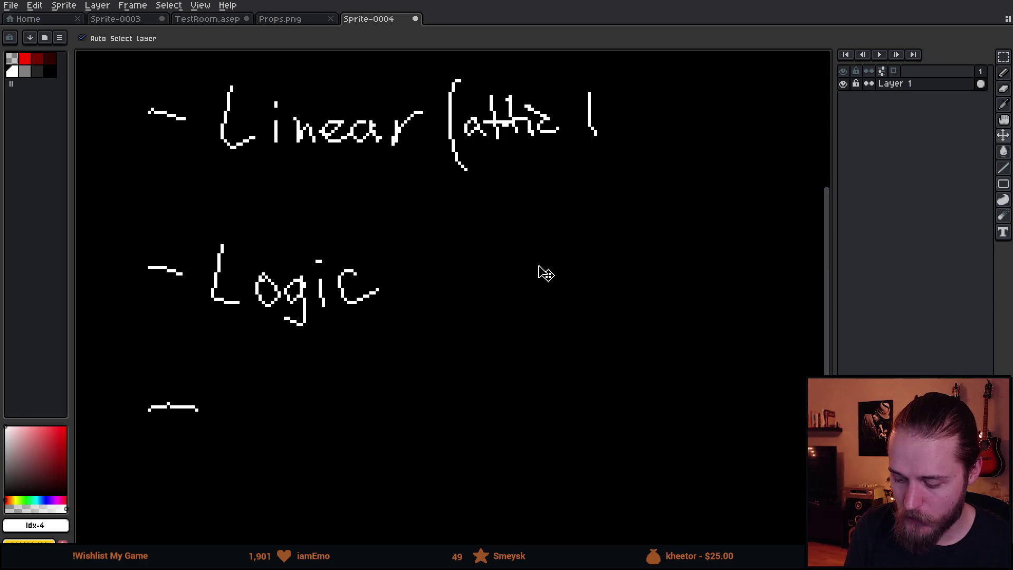
key("ctrl+z")
key("ctrl+z")
key("ctrl+z")
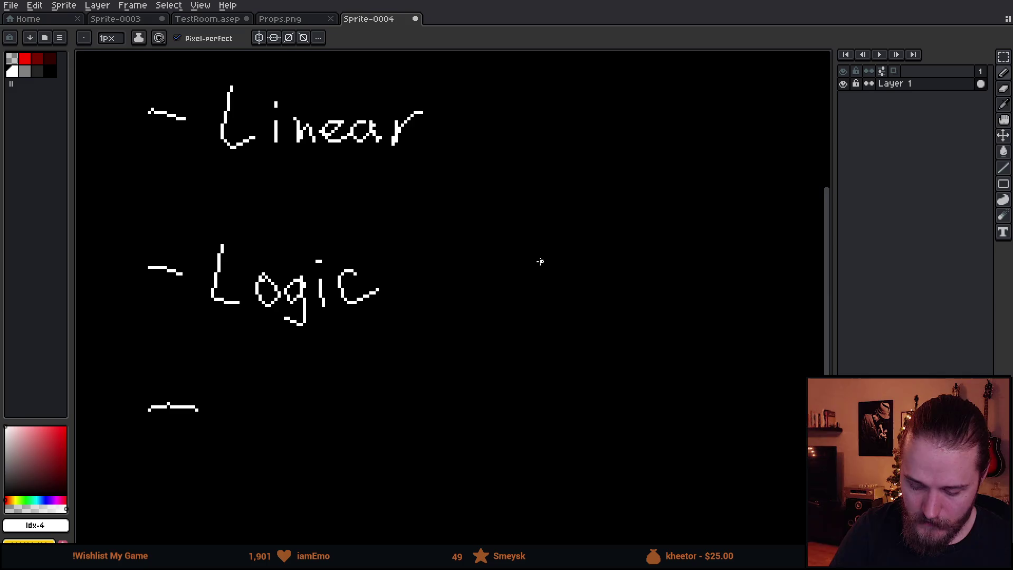
- Write 'Mechanical' beside the third dash
mouse_move(227, 453)
left_mouse_down()
mouse_move(249, 372)
mouse_move(266, 453)
mouse_move(339, 448)
left_mouse_up()
mouse_move(333, 362)
left_mouse_down()
mouse_move(365, 453)
mouse_move(430, 454)
left_mouse_up()
mouse_move(446, 425)
left_mouse_down()
mouse_move(446, 453)
mouse_move(528, 454)
left_mouse_up()
left_click(443, 409)
left_click_drag(532, 352, 546, 455)
- Try a curved arrow from Mechanical to Logic and a dot after Logic, undoing both
mouse_move(452, 290)
left_mouse_down()
mouse_move(593, 329)
mouse_move(570, 432)
left_mouse_up()
mouse_move(465, 261)
left_mouse_down()
mouse_move(456, 300)
mouse_move(478, 308)
left_mouse_up()
left_click_drag(578, 394, 606, 447)
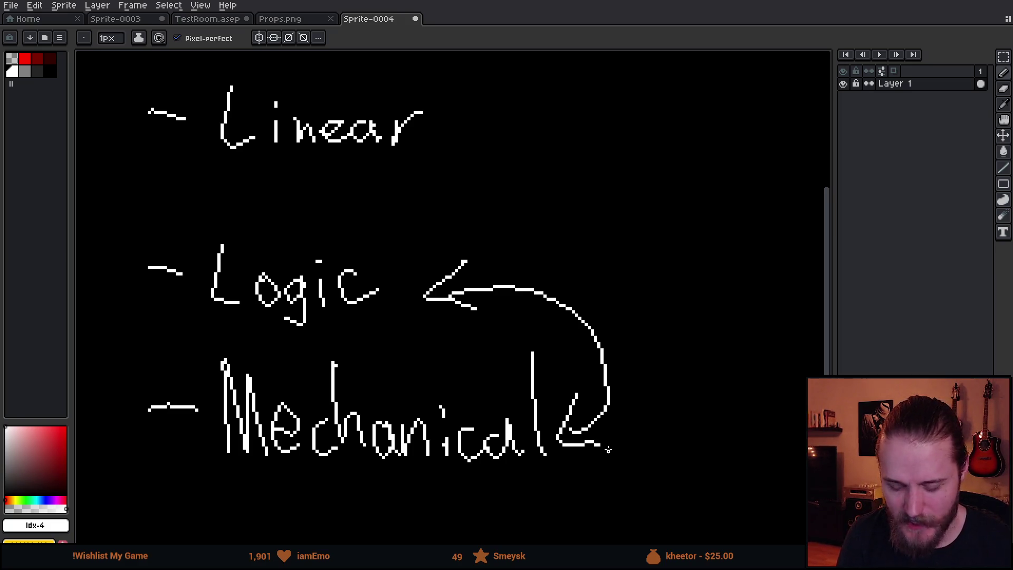
key("ctrl+z")
key("ctrl+z")
key("ctrl+z")
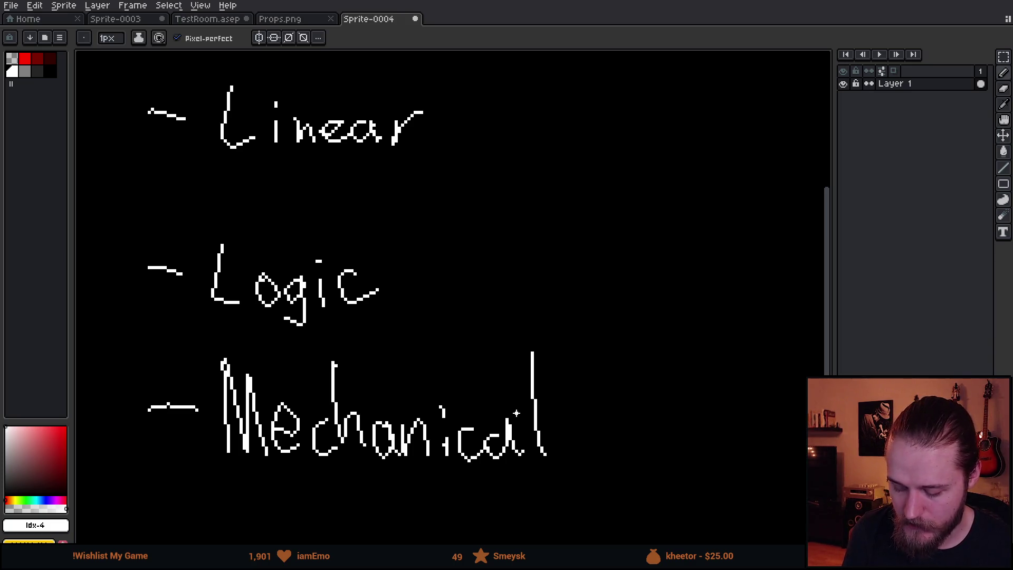
scroll(516, 411, "down", 5)
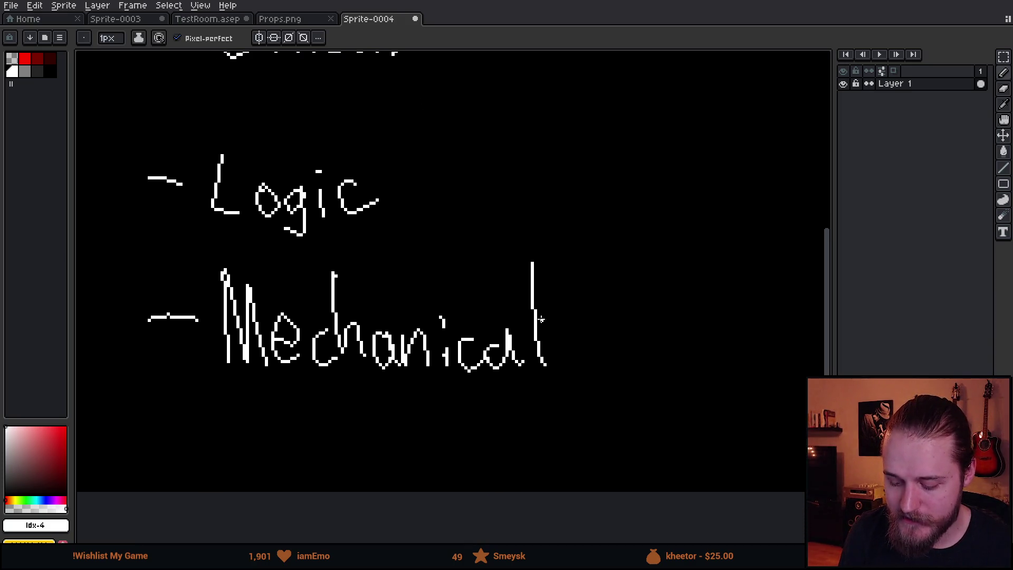
scroll(498, 353, "up", 4)
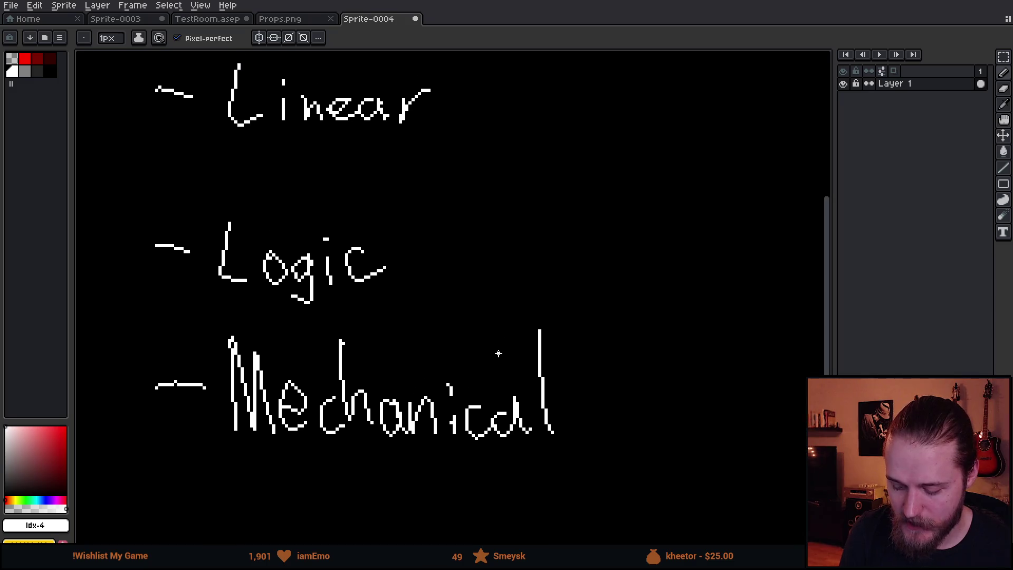
left_click(408, 250)
key("ctrl+z")
key("ctrl+z")
- Sketch an X, question mark, light bulb and check mark in a circle, then undo them
left_click_drag(416, 179, 459, 230)
mouse_move(462, 171)
left_mouse_down()
mouse_move(415, 221)
mouse_move(556, 225)
left_mouse_up()
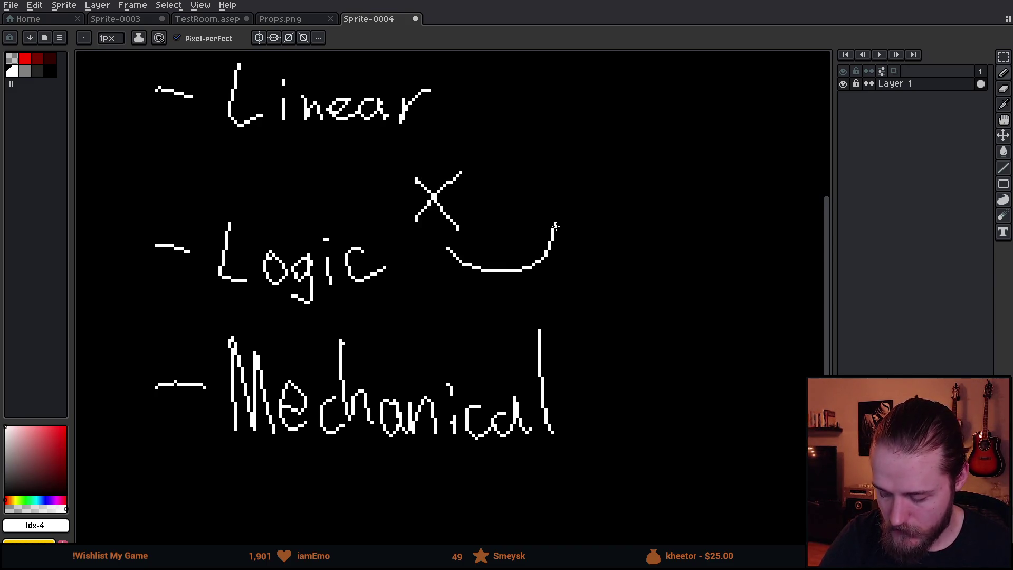
left_click_drag(557, 179, 552, 171)
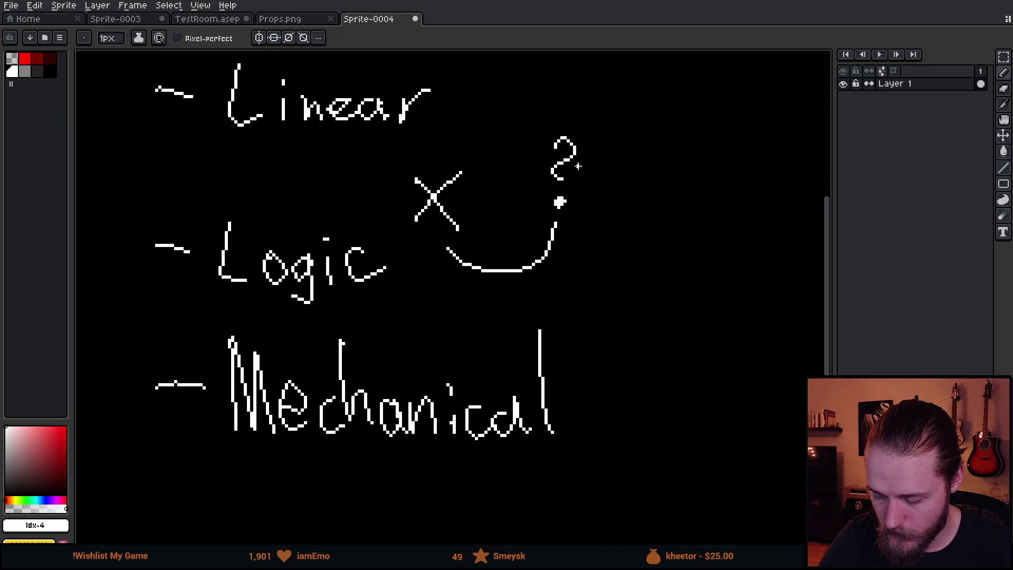
left_click_drag(557, 225, 634, 233)
mouse_move(629, 194)
left_mouse_down()
mouse_move(645, 184)
mouse_move(633, 172)
mouse_move(636, 183)
left_mouse_up()
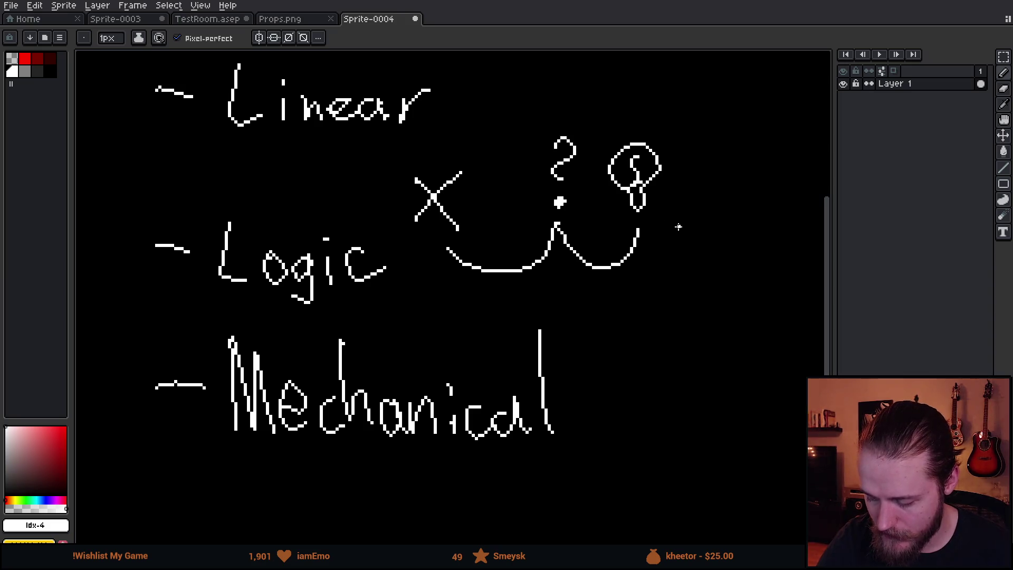
left_click_drag(640, 229, 708, 236)
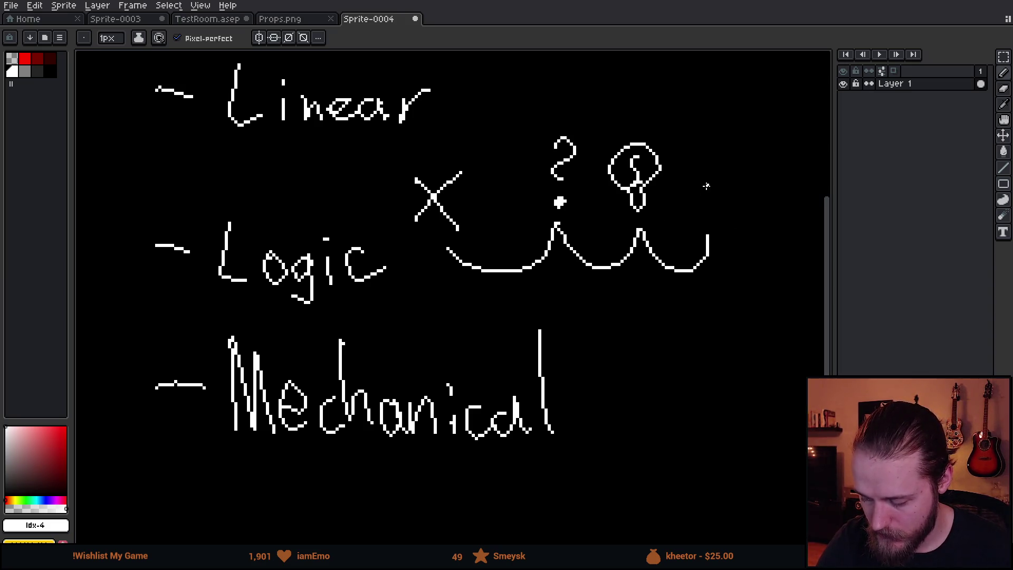
left_click_drag(700, 184, 754, 165)
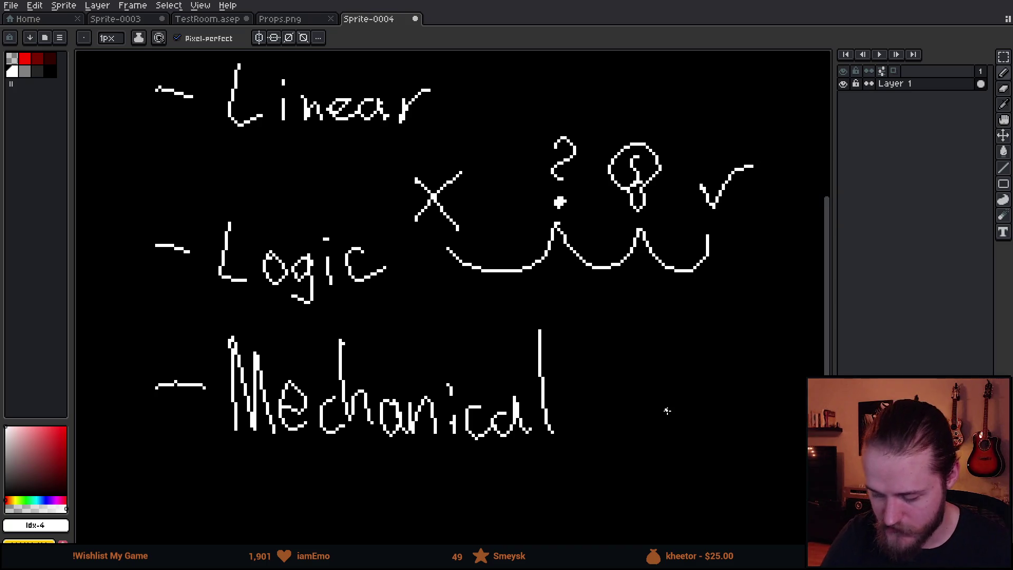
mouse_move(661, 130)
left_mouse_down()
mouse_move(584, 105)
mouse_move(637, 262)
left_mouse_up()
left_click_drag(516, 221, 626, 184)
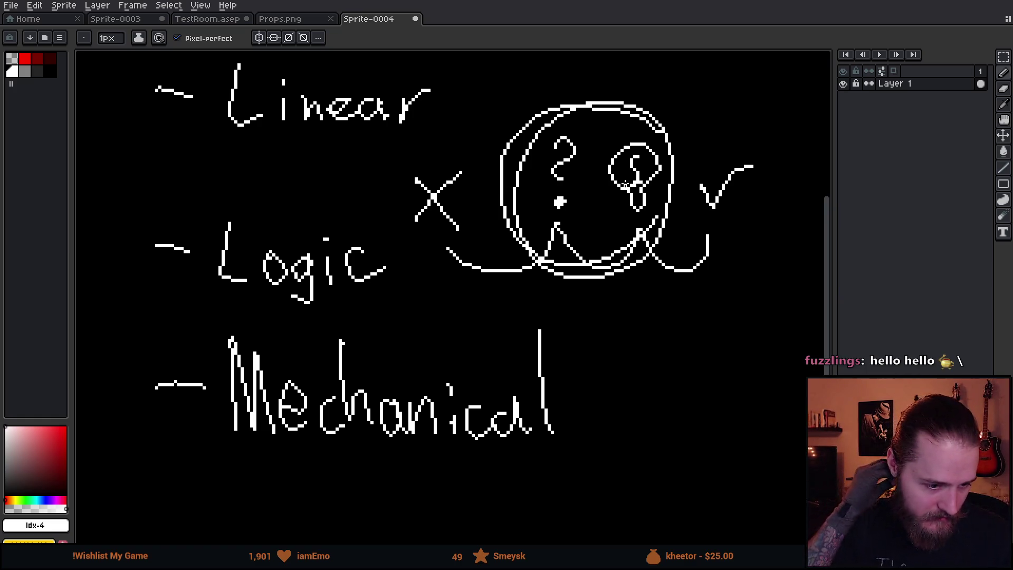
key("ctrl+z")
key("ctrl+z")
key("ctrl+z")
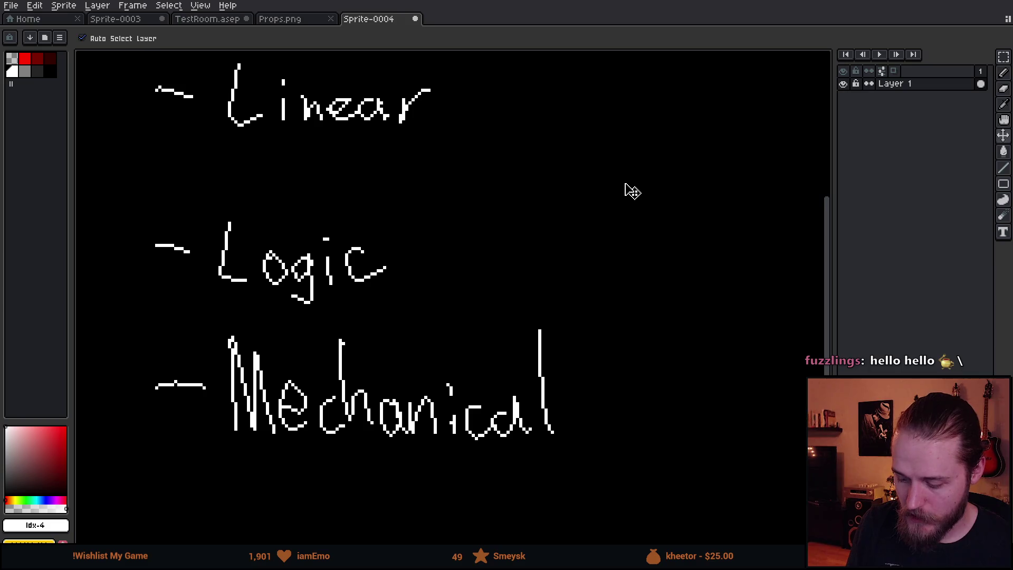
mouse_move(584, 372)
left_mouse_down()
mouse_move(591, 384)
mouse_move(549, 357)
mouse_move(536, 368)
mouse_move(510, 355)
mouse_move(525, 384)
left_mouse_up()
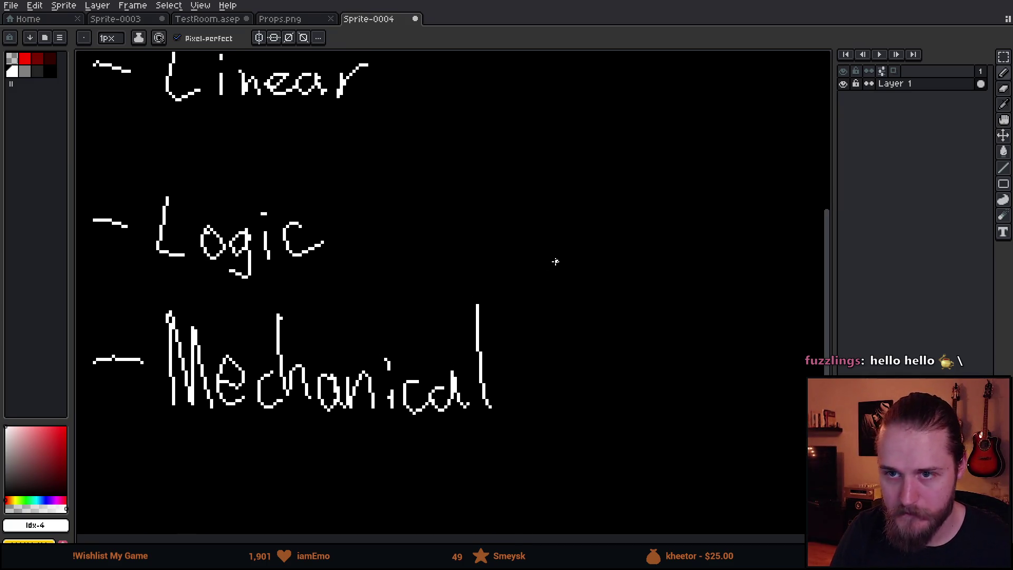
mouse_move(633, 185)
left_mouse_down()
mouse_move(610, 189)
mouse_move(670, 230)
mouse_move(685, 206)
mouse_move(670, 166)
mouse_move(646, 168)
mouse_move(635, 190)
left_mouse_up()
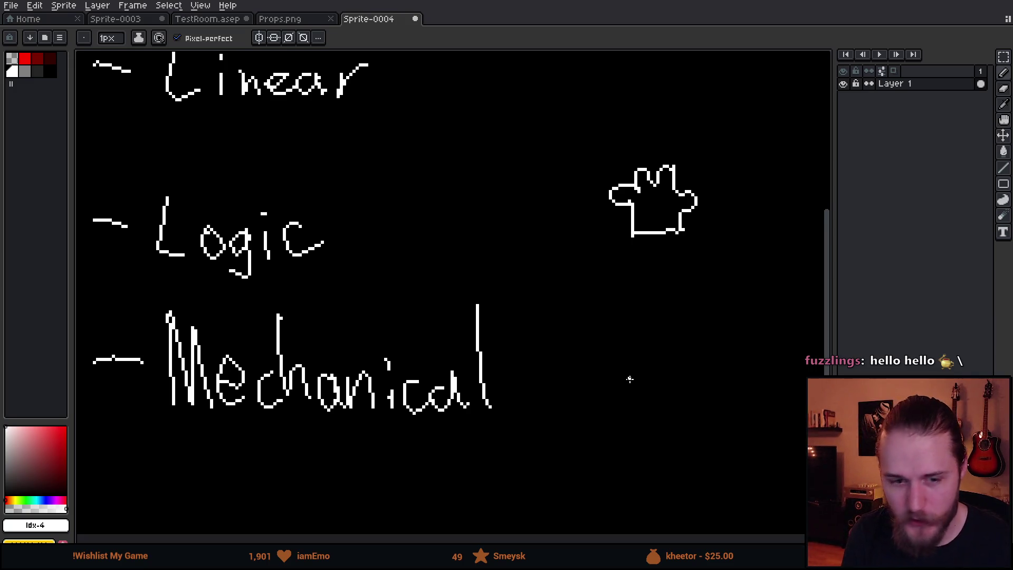
key("ctrl+z")
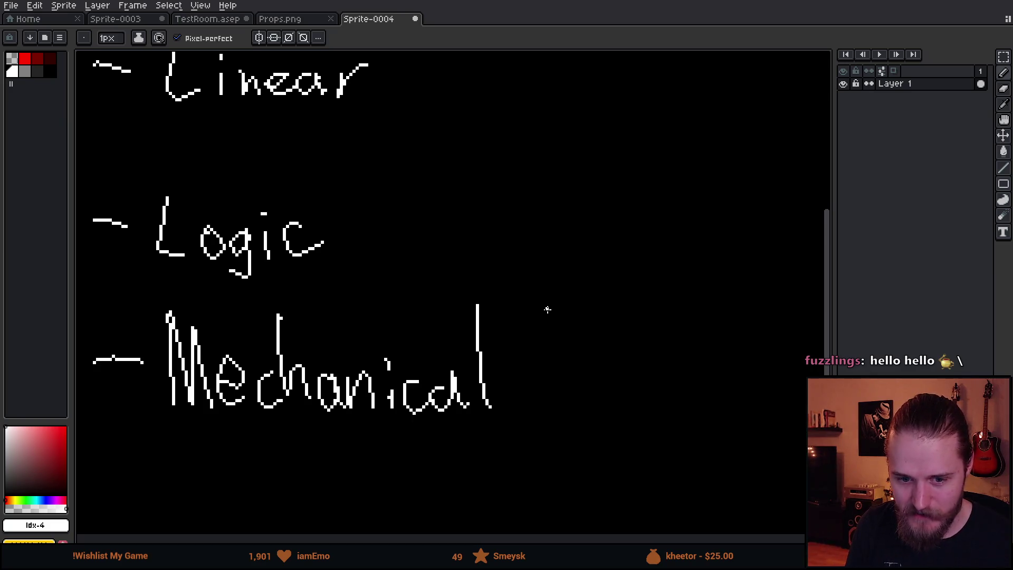
- Handwrite '(what)' after Logic with the 1px pencil
mouse_move(547, 310)
left_mouse_down()
mouse_move(593, 373)
mouse_move(580, 388)
left_mouse_up()
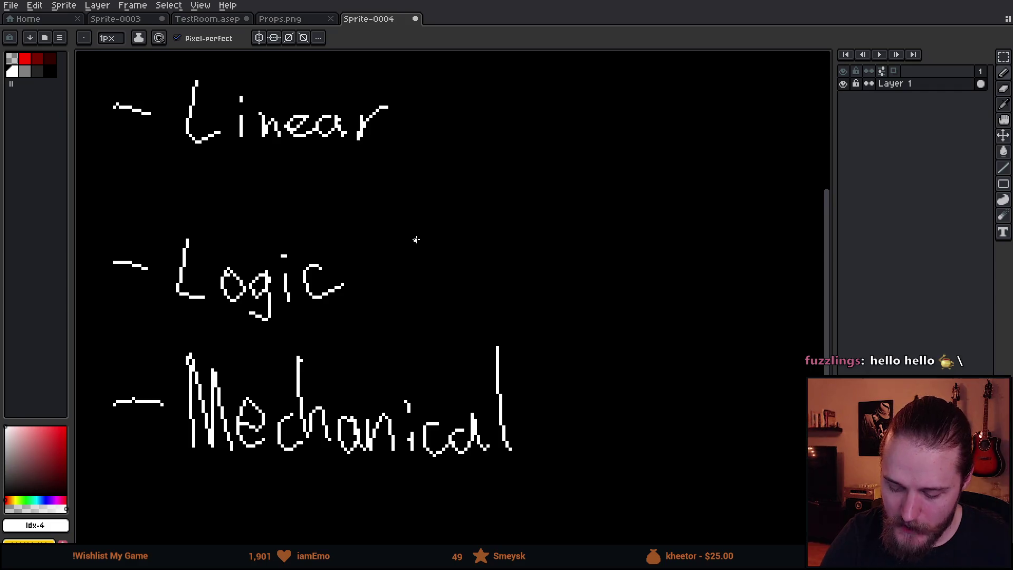
left_click_drag(419, 208, 430, 322)
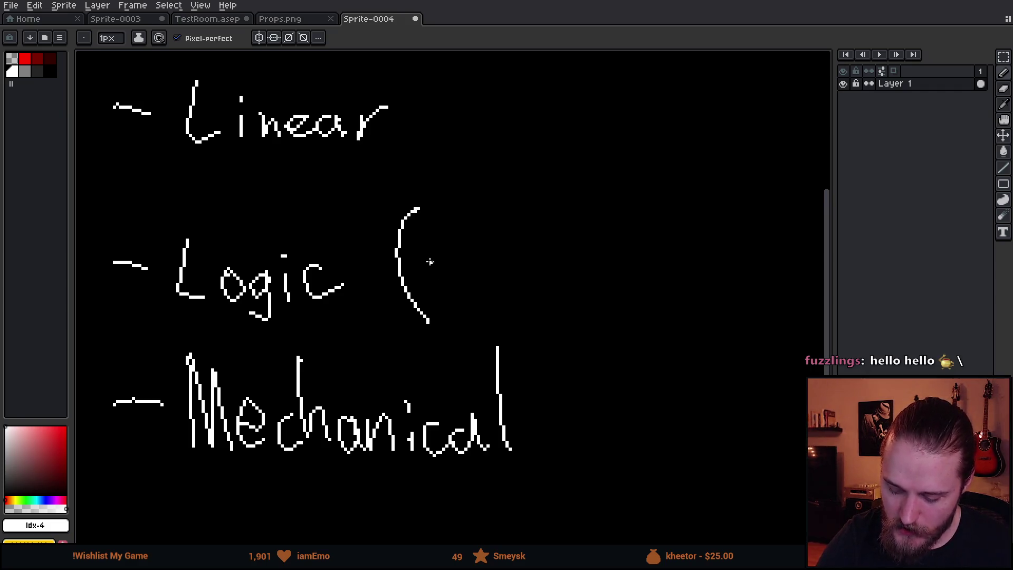
left_click_drag(418, 252, 457, 258)
mouse_move(457, 213)
left_mouse_down()
mouse_move(457, 277)
mouse_move(491, 277)
left_mouse_up()
mouse_move(506, 249)
left_mouse_down()
mouse_move(499, 267)
mouse_move(525, 282)
left_mouse_up()
left_click_drag(523, 193, 543, 285)
left_click_drag(518, 258, 551, 250)
left_click_drag(547, 188, 570, 306)
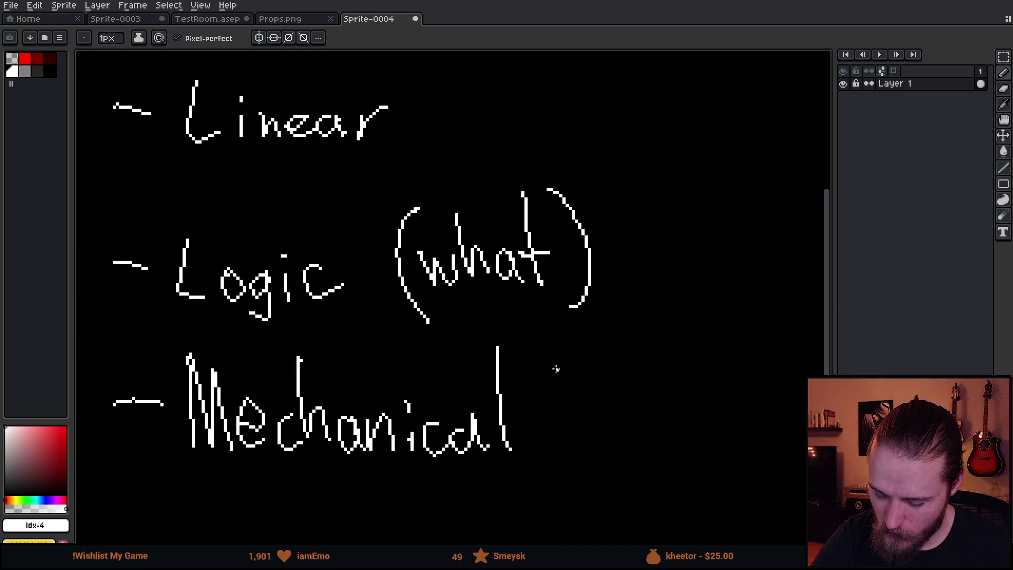
- Handwrite '(how)' after Mechanical and scribble an underline beneath how
left_click_drag(561, 342, 584, 481)
mouse_move(574, 372)
left_mouse_down()
mouse_move(594, 447)
mouse_move(611, 434)
left_mouse_up()
mouse_move(639, 407)
left_mouse_down()
mouse_move(623, 426)
mouse_move(639, 409)
mouse_move(693, 397)
left_mouse_up()
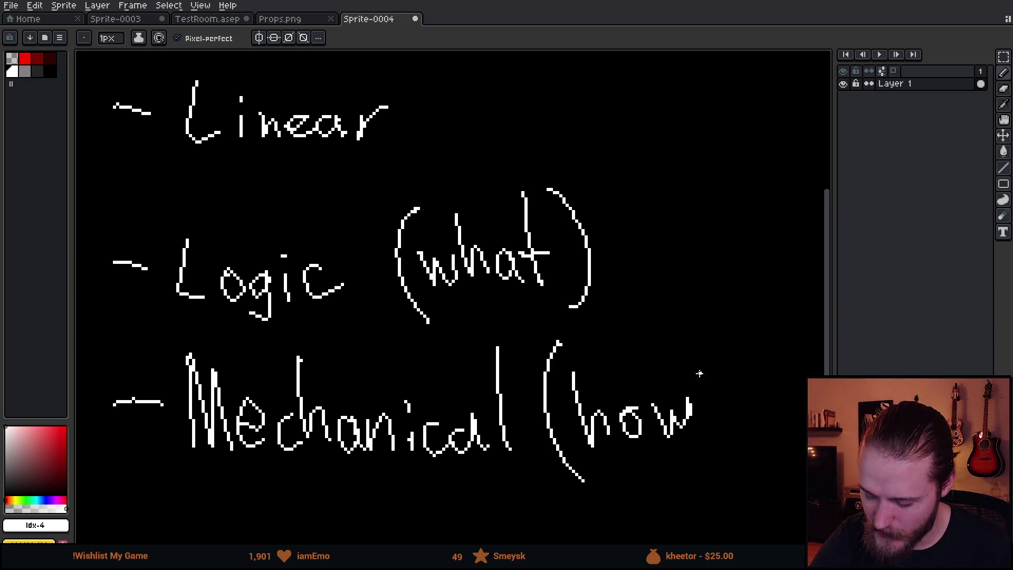
left_click_drag(677, 318, 696, 484)
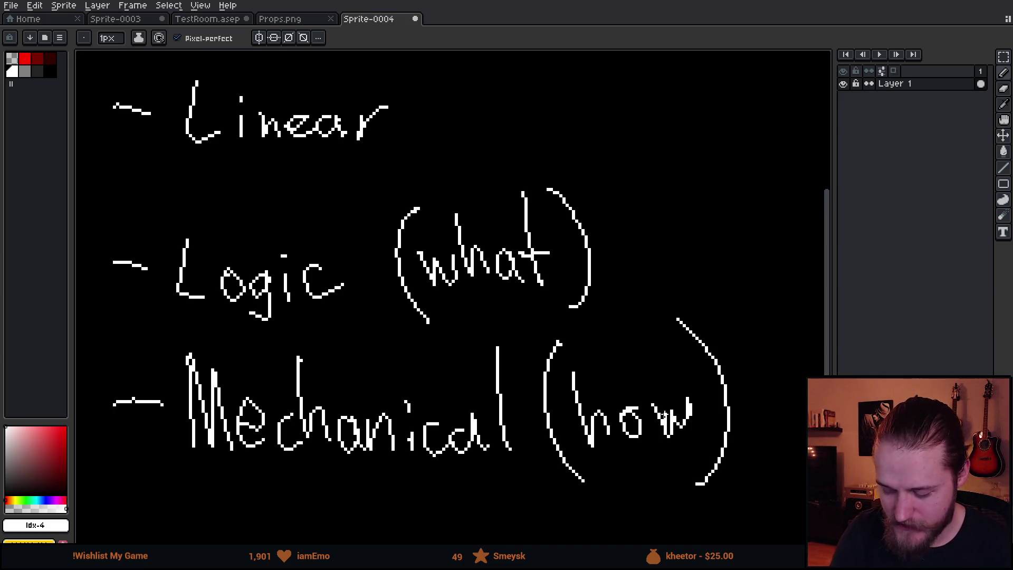
mouse_move(607, 458)
left_mouse_down()
mouse_move(680, 449)
mouse_move(664, 480)
mouse_move(670, 489)
left_mouse_up()
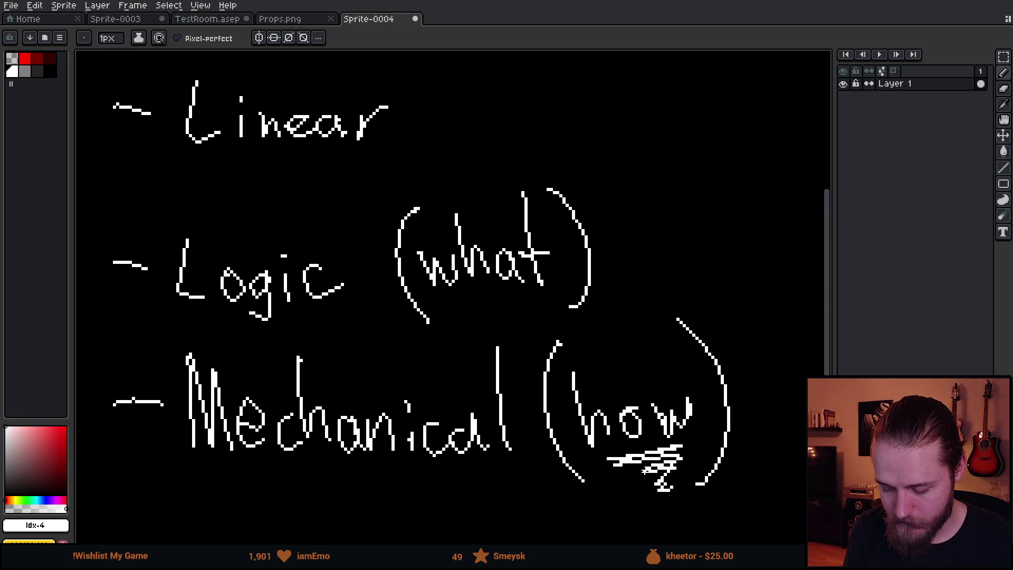
- Undo the how underline and the (what)/(how) notes, returning to the pencil
key("ctrl+z")
key("ctrl+z")
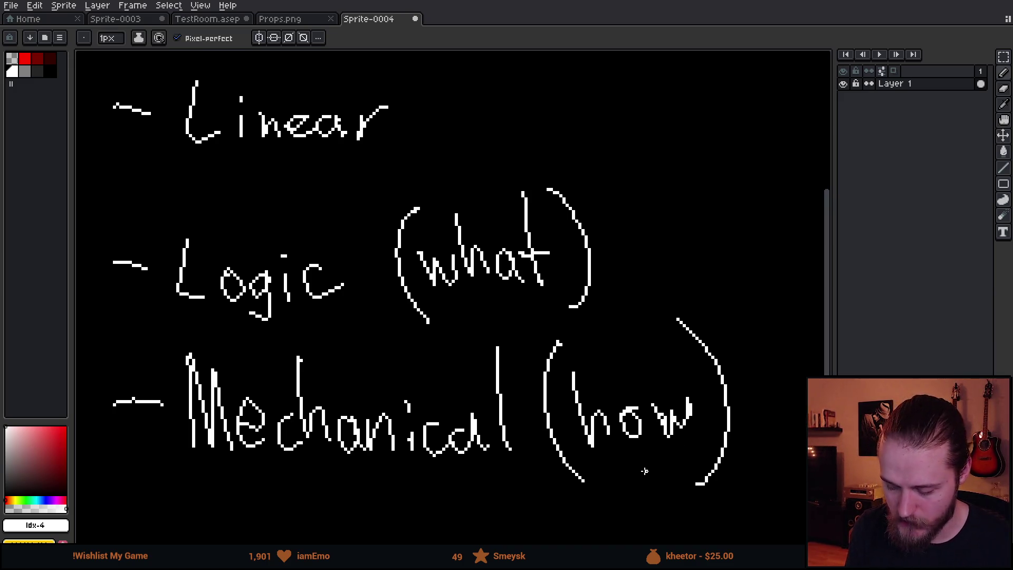
key("v")
key("ctrl+z")
key("ctrl+z")
key("ctrl+z")
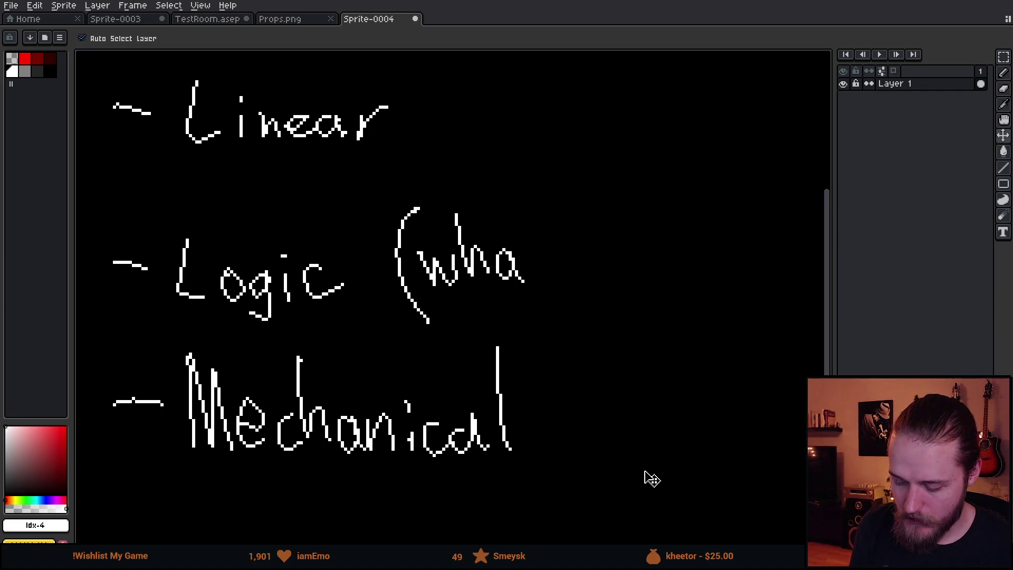
key("b")
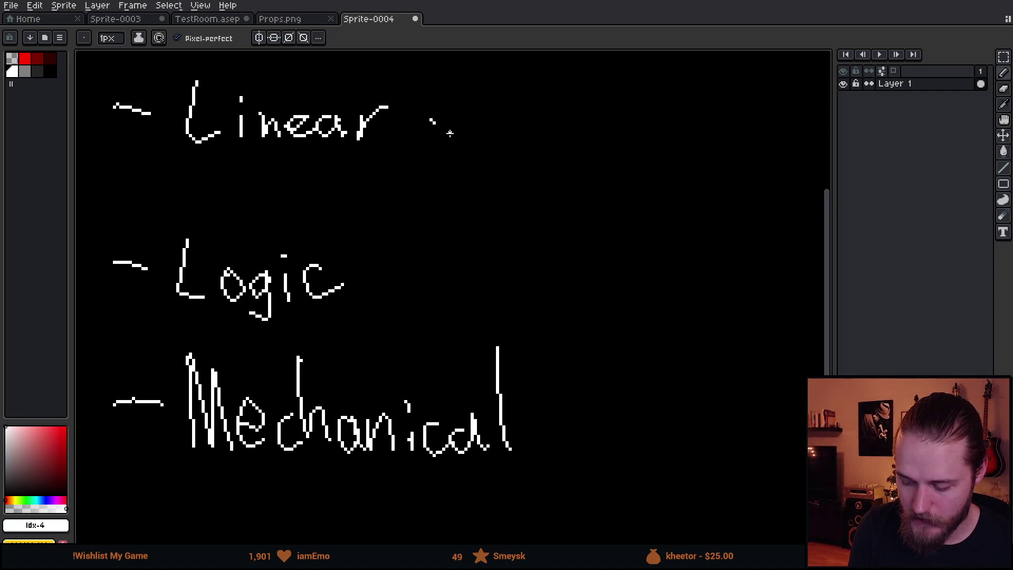
- Try marker symbols after Linear, Logic and Mechanical, then undo them
left_click_drag(440, 103, 440, 105)
left_click_drag(437, 97, 437, 150)
left_click_drag(401, 267, 397, 274)
left_click_drag(567, 411, 566, 413)
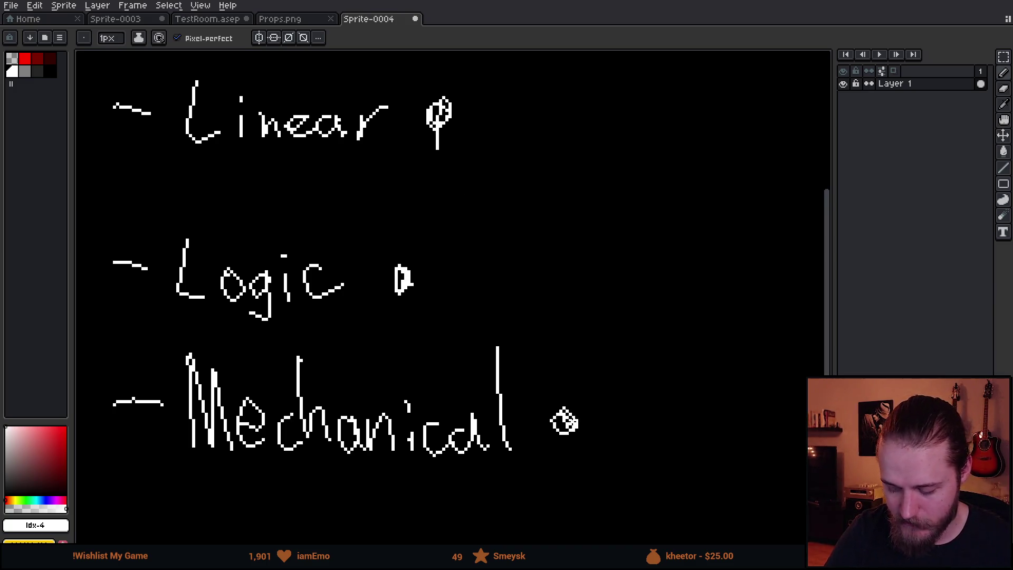
key("ctrl+z")
key("ctrl+z")
key("ctrl+z")
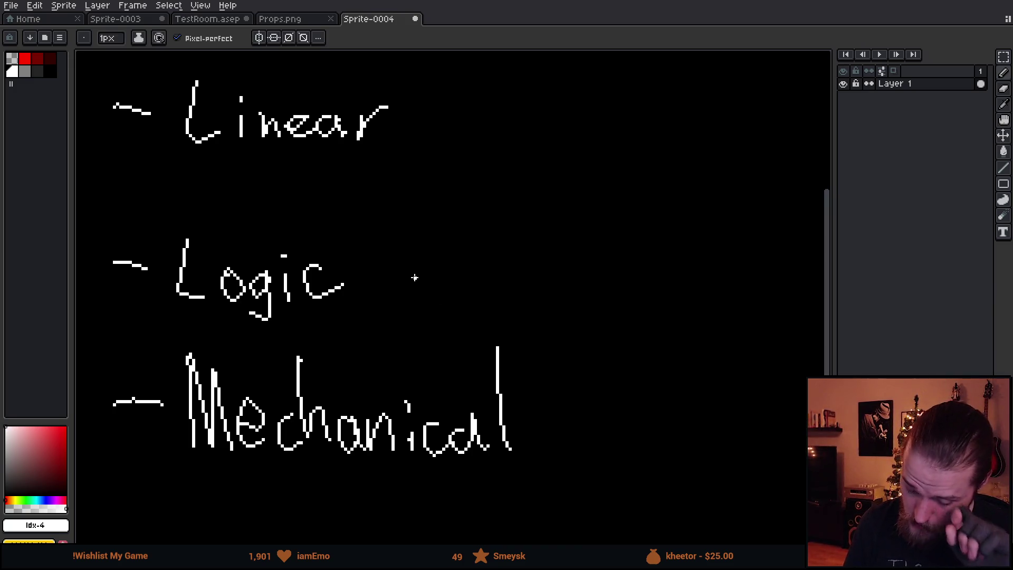
- Try wavy arrows toward Logic and Mechanical, undo them, then underline Logic
left_click_drag(383, 285, 667, 246)
left_click_drag(528, 414, 658, 226)
mouse_move(416, 242)
left_mouse_down()
mouse_move(385, 274)
mouse_move(426, 285)
left_mouse_up()
mouse_move(541, 363)
left_mouse_down()
mouse_move(537, 379)
mouse_move(580, 399)
left_mouse_up()
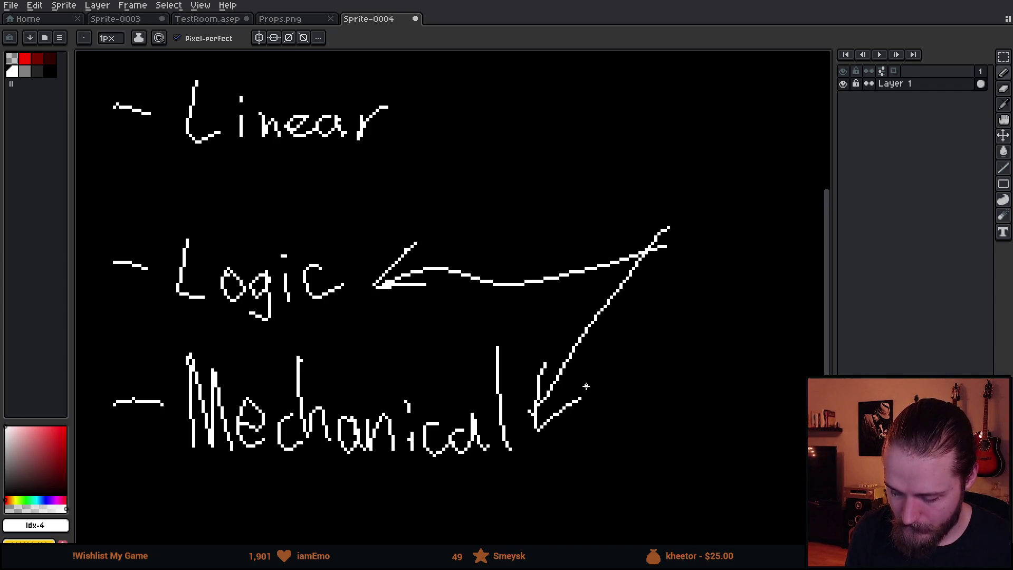
key("ctrl+z")
key("ctrl+z")
key("ctrl+z")
key("ctrl+z")
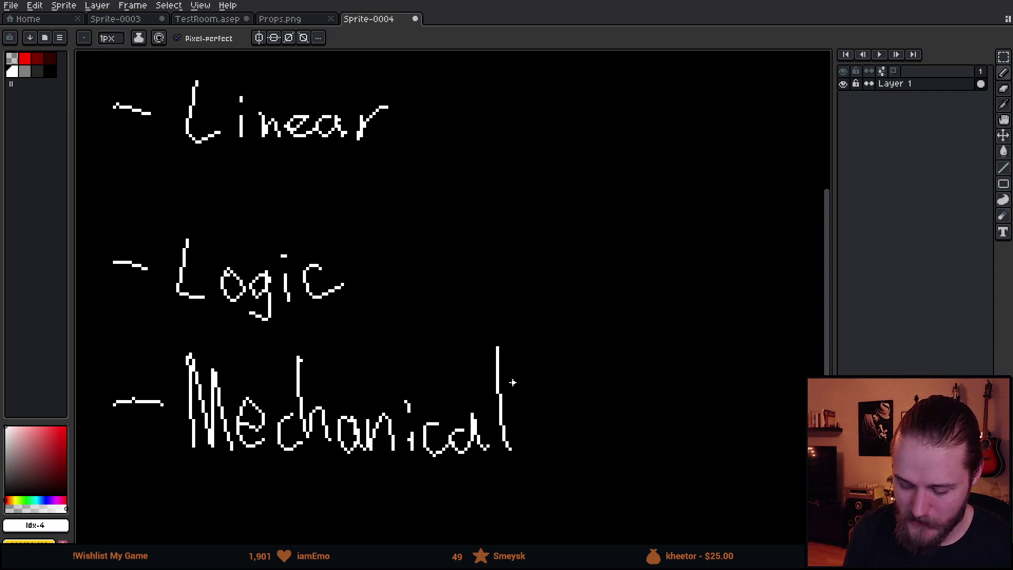
left_click_drag(159, 322, 319, 337)
mouse_move(376, 273)
left_mouse_down()
mouse_move(541, 204)
mouse_move(565, 402)
mouse_move(585, 433)
left_mouse_up()
key("ctrl+z")
key("ctrl+z")
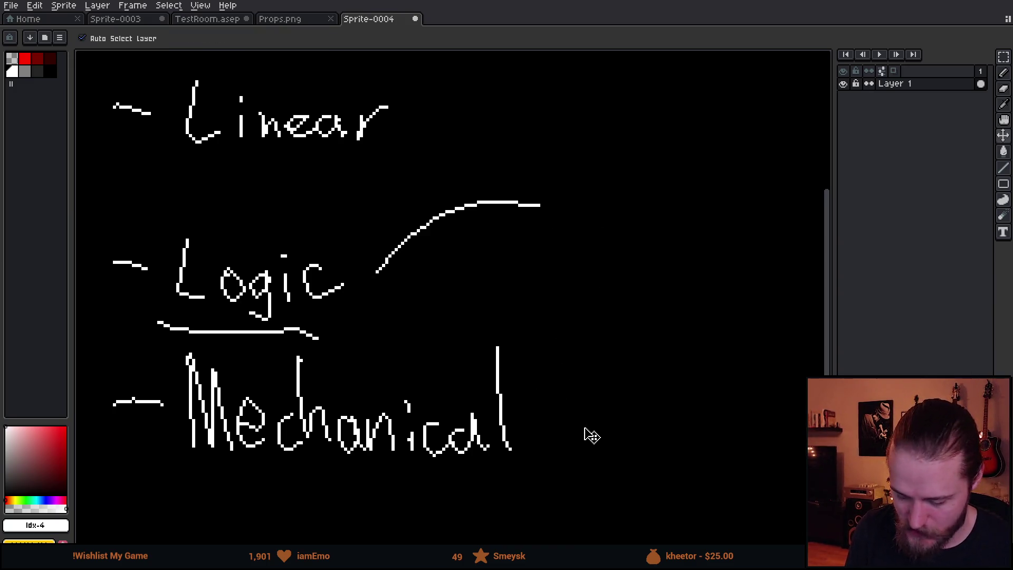
key("ctrl+z")
key("ctrl+z")
key("b")
left_click_drag(585, 427, 609, 436)
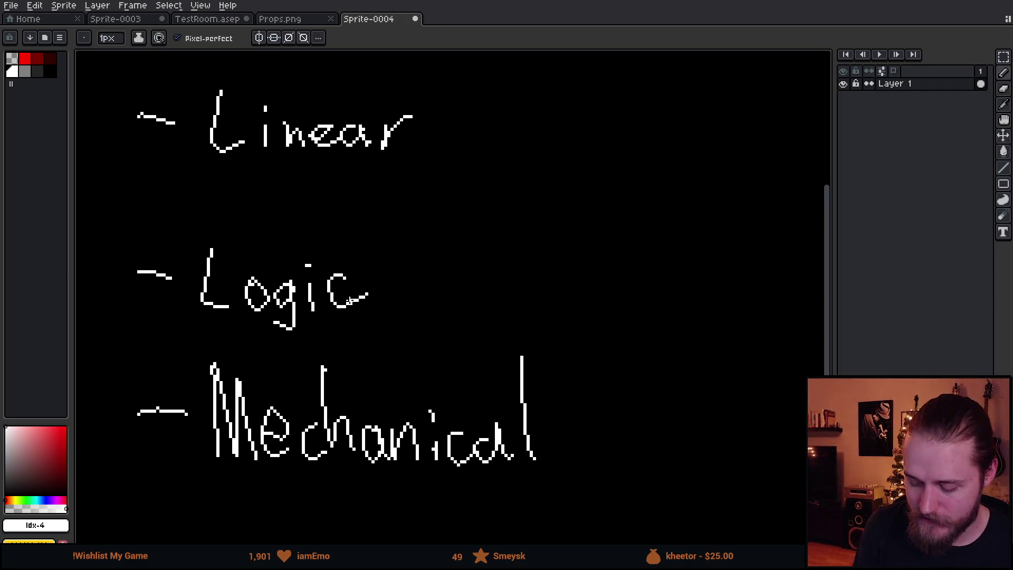
mouse_move(210, 168)
left_mouse_down()
mouse_move(411, 170)
mouse_move(237, 182)
mouse_move(401, 178)
left_mouse_up()
key("ctrl+z")
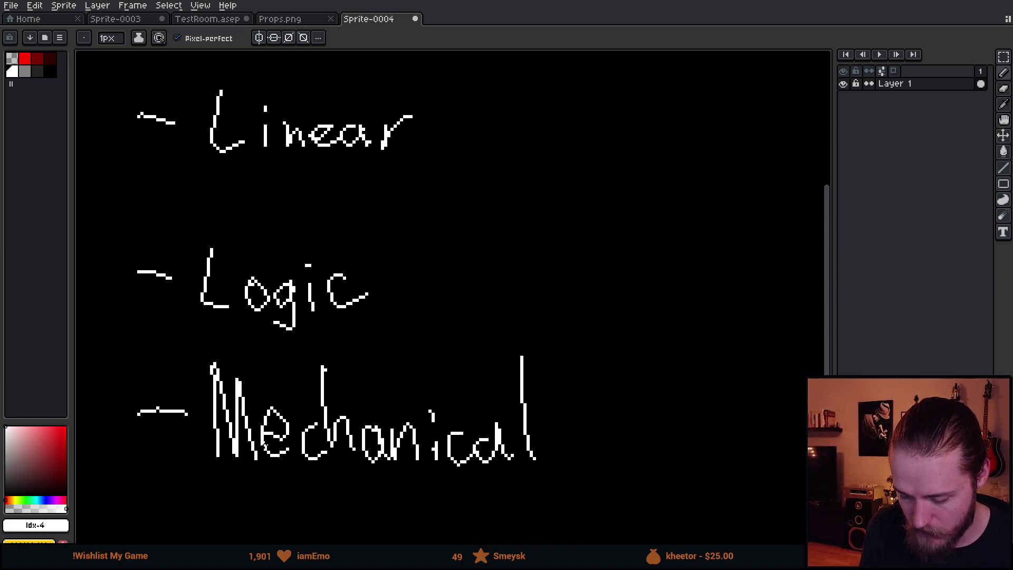
mouse_move(217, 489)
left_mouse_down()
mouse_move(559, 476)
mouse_move(198, 476)
mouse_move(454, 471)
mouse_move(432, 481)
mouse_move(296, 477)
left_mouse_up()
left_click_drag(209, 171, 401, 162)
mouse_move(445, 137)
left_mouse_down()
mouse_move(543, 226)
mouse_move(672, 290)
left_mouse_up()
left_click_drag(551, 430, 737, 287)
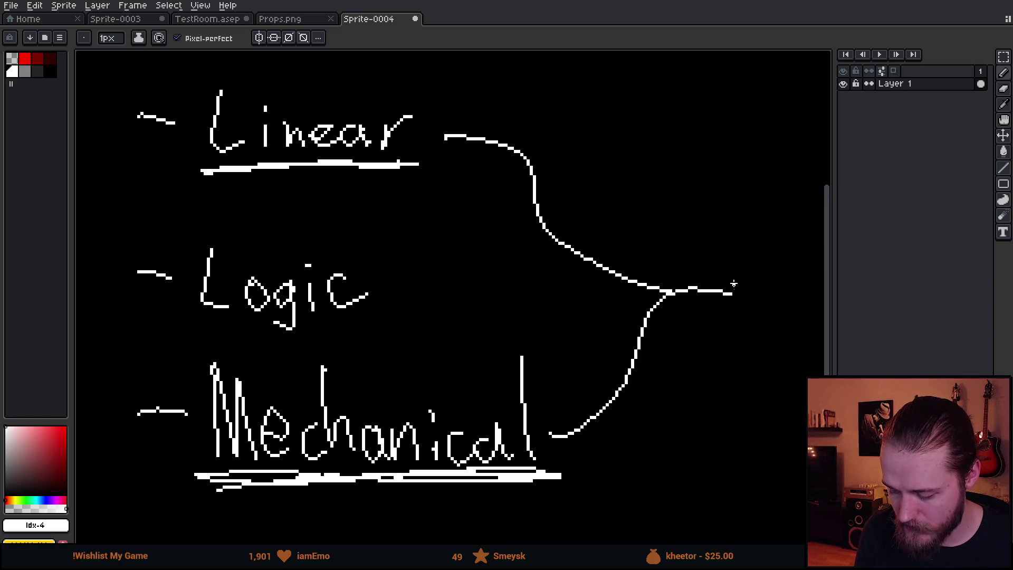
mouse_move(182, 323)
left_mouse_down()
mouse_move(338, 346)
mouse_move(163, 272)
mouse_move(422, 243)
mouse_move(203, 324)
left_mouse_up()
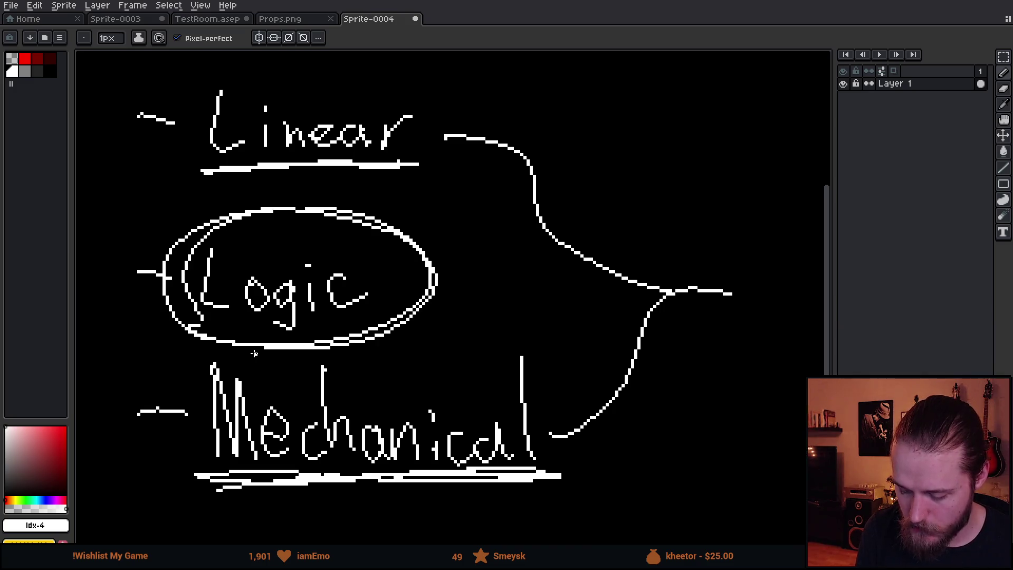
key("ctrl+z")
key("ctrl+z")
key("ctrl+z")
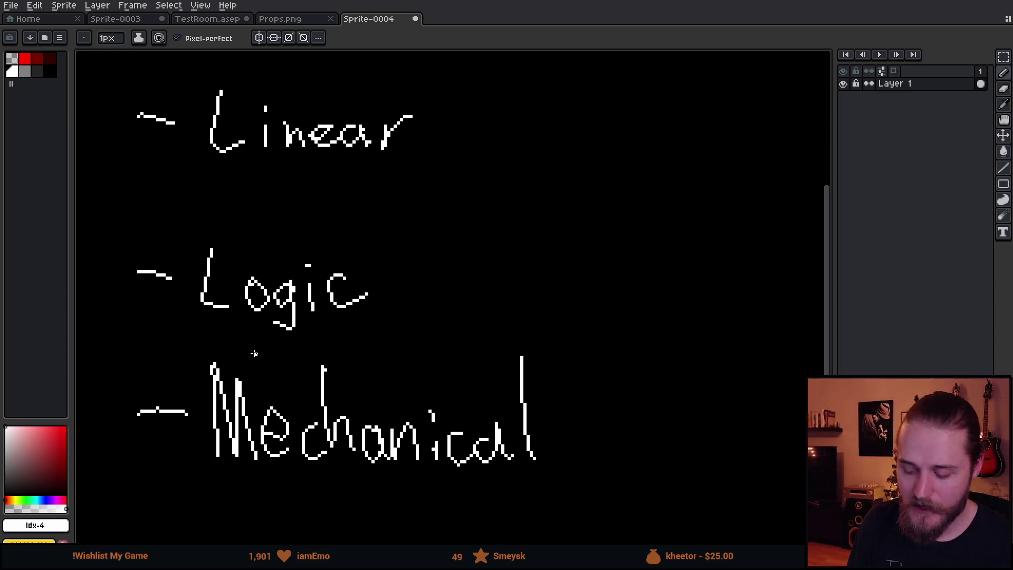
key("ctrl+z")
key("ctrl+z")
key("ctrl+z")
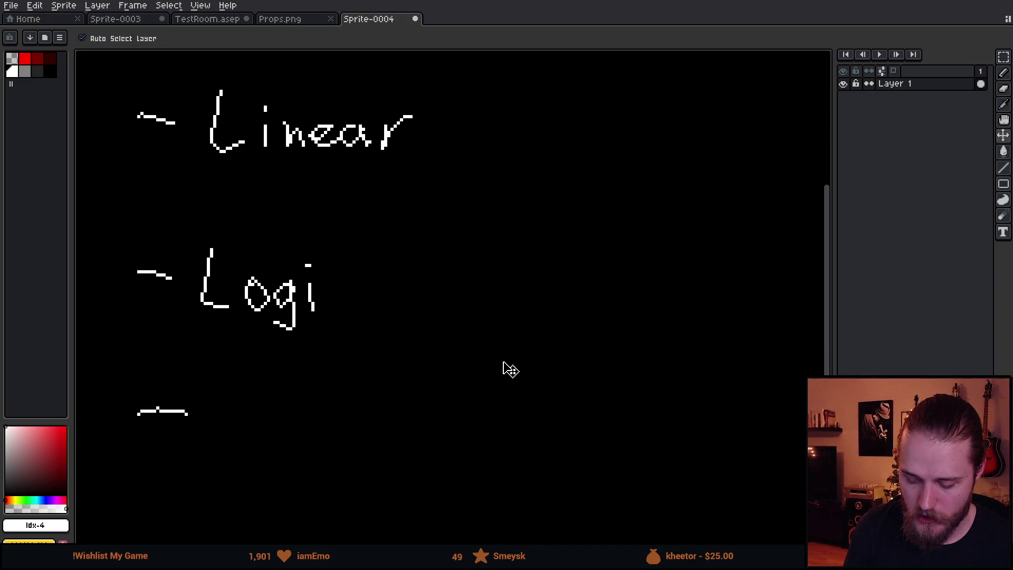
- Clear the canvas back to blank and set a white 1px pencil
key("ctrl+z")
key("ctrl+z")
key("ctrl+z")
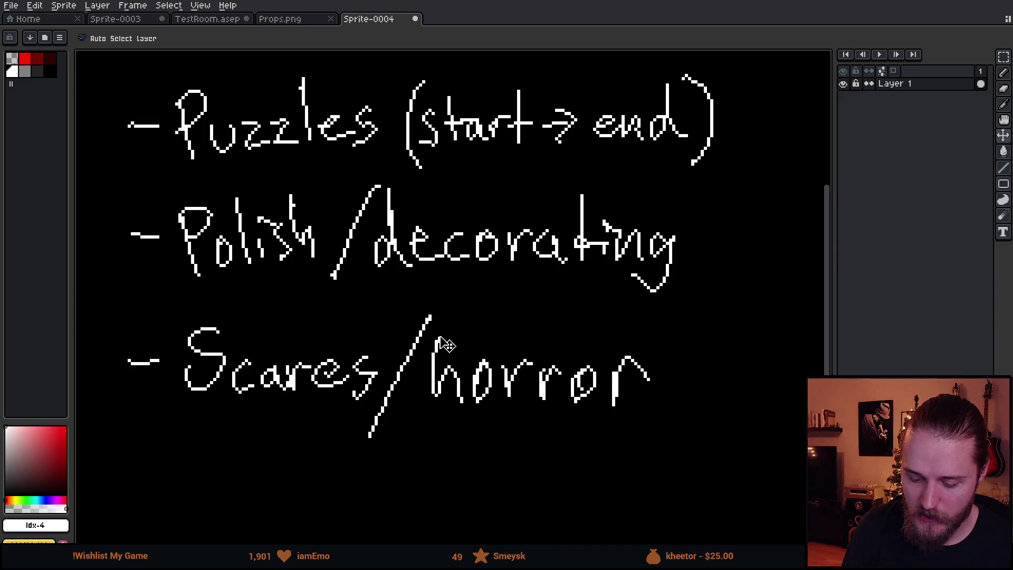
key("ctrl+z")
key("ctrl+z")
key("ctrl+z")
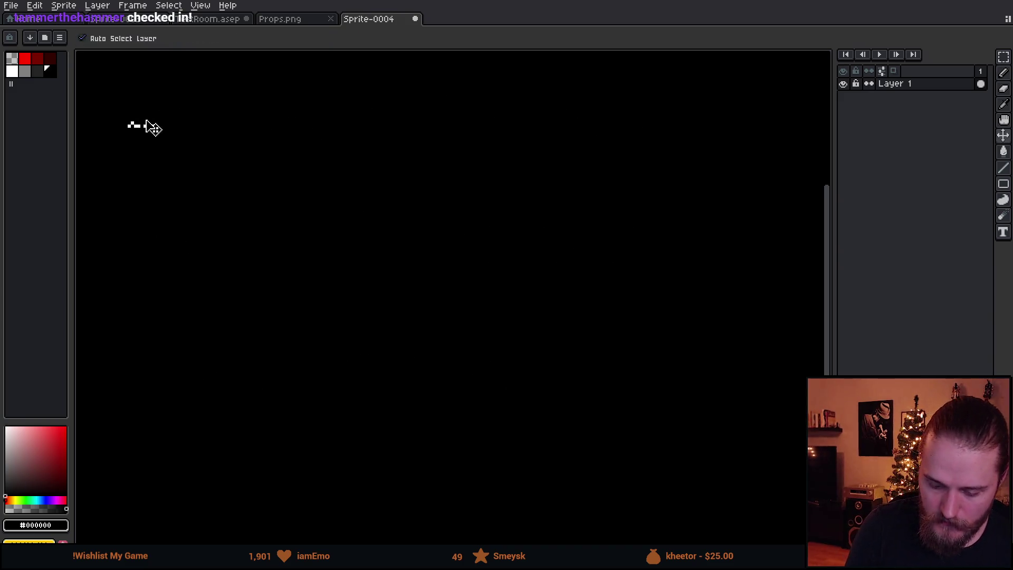
left_click(12, 71)
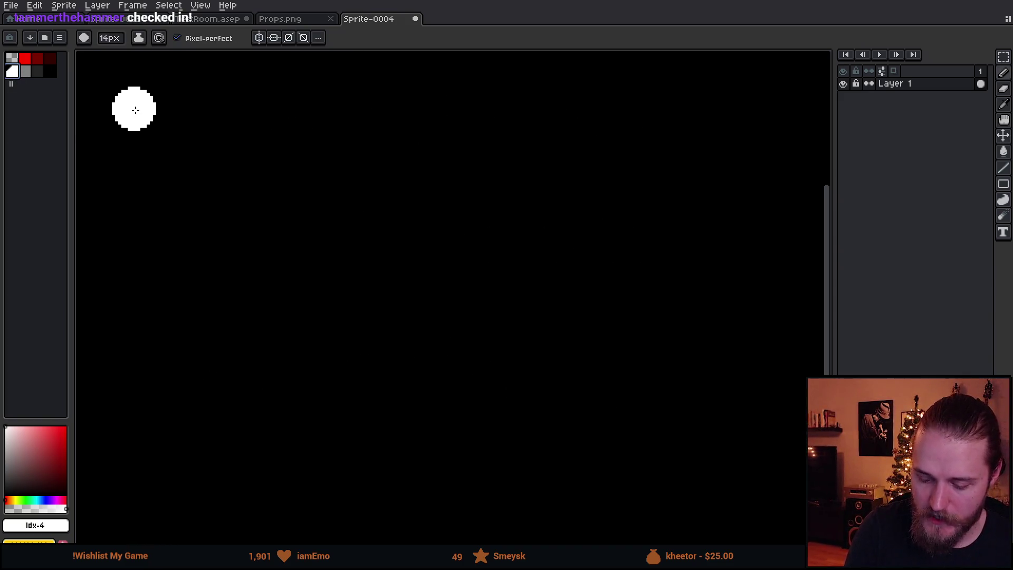
key("minus")
key("minus")
key("minus")
- Sketch a winding bead path of blobs, ovals, loops and connecting curves
mouse_move(121, 92)
left_mouse_down()
mouse_move(132, 108)
mouse_move(332, 117)
mouse_move(370, 91)
mouse_move(479, 94)
left_mouse_up()
left_click_drag(330, 138, 457, 206)
mouse_move(492, 79)
left_mouse_down()
mouse_move(488, 105)
mouse_move(501, 90)
left_mouse_up()
left_click_drag(490, 197, 590, 142)
left_click_drag(510, 103, 568, 120)
mouse_move(607, 151)
left_mouse_down()
mouse_move(629, 154)
mouse_move(686, 267)
mouse_move(324, 246)
left_mouse_up()
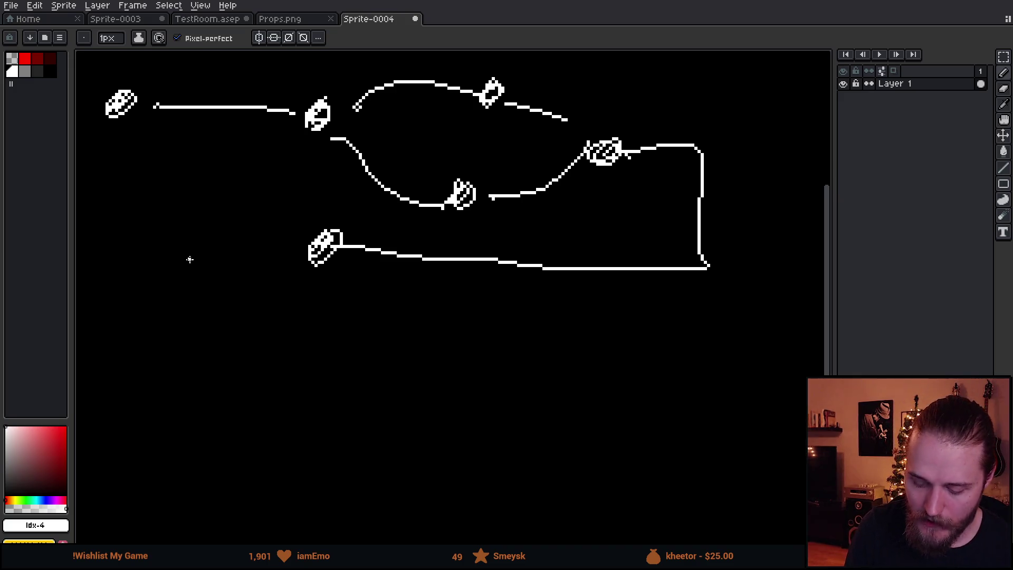
left_click_drag(188, 258, 185, 264)
mouse_move(319, 245)
left_mouse_down()
mouse_move(197, 260)
mouse_move(224, 373)
mouse_move(254, 389)
mouse_move(258, 329)
left_mouse_up()
- Add two question marks to the path with connecting lines and blobs
left_click_drag(245, 417, 244, 422)
mouse_move(283, 378)
left_mouse_down()
mouse_move(381, 385)
mouse_move(467, 321)
mouse_move(448, 343)
left_mouse_up()
left_click_drag(442, 417, 441, 438)
mouse_move(386, 384)
left_mouse_down()
mouse_move(433, 432)
mouse_move(511, 422)
mouse_move(556, 381)
mouse_move(573, 414)
mouse_move(572, 332)
left_mouse_up()
left_click_drag(475, 338, 542, 374)
- Circle the question marks, then undo both circle strokes
left_click_drag(634, 302, 646, 319)
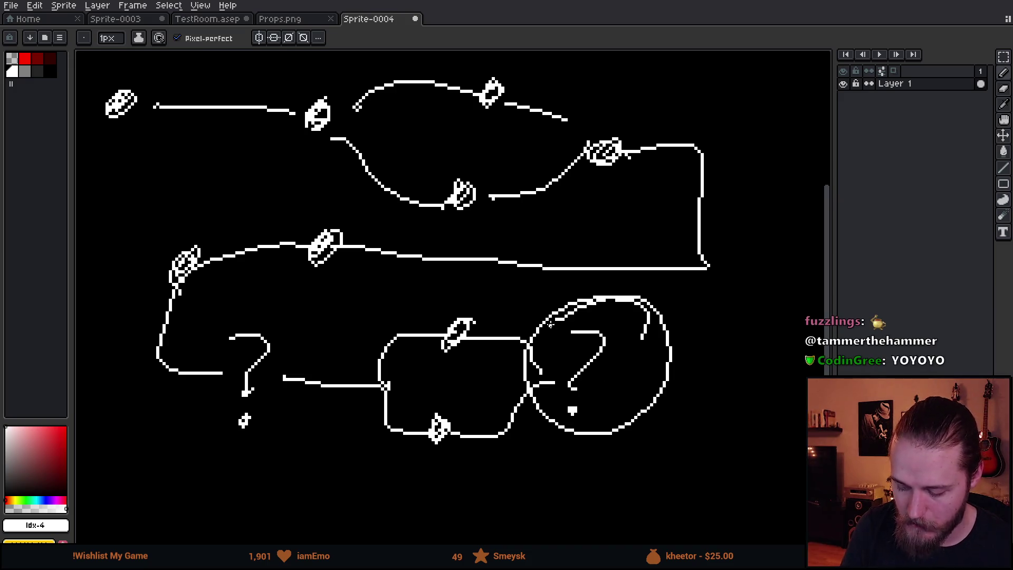
mouse_move(269, 318)
left_mouse_down()
mouse_move(204, 432)
mouse_move(211, 325)
left_mouse_up()
key("ctrl+z")
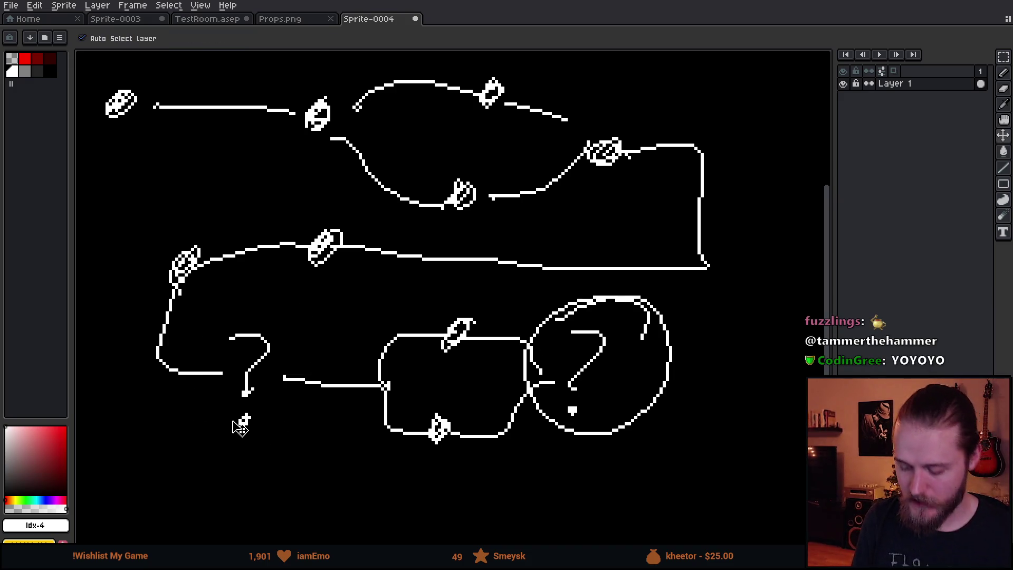
key("ctrl+z")
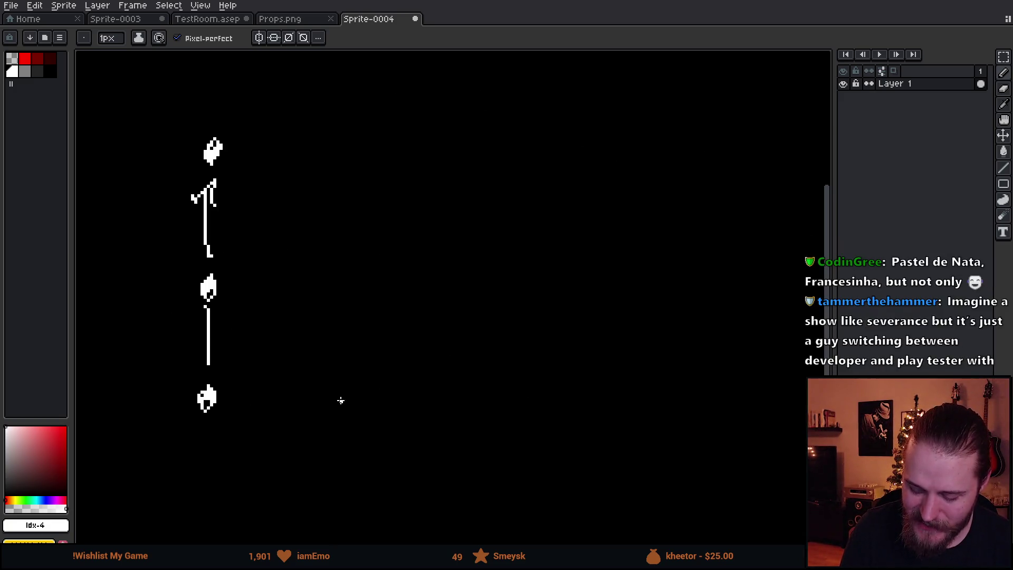
- Draw the zigzag stick figure with head and arms, undoing a stray arc
mouse_move(339, 398)
left_mouse_down()
mouse_move(326, 158)
mouse_move(337, 145)
left_mouse_up()
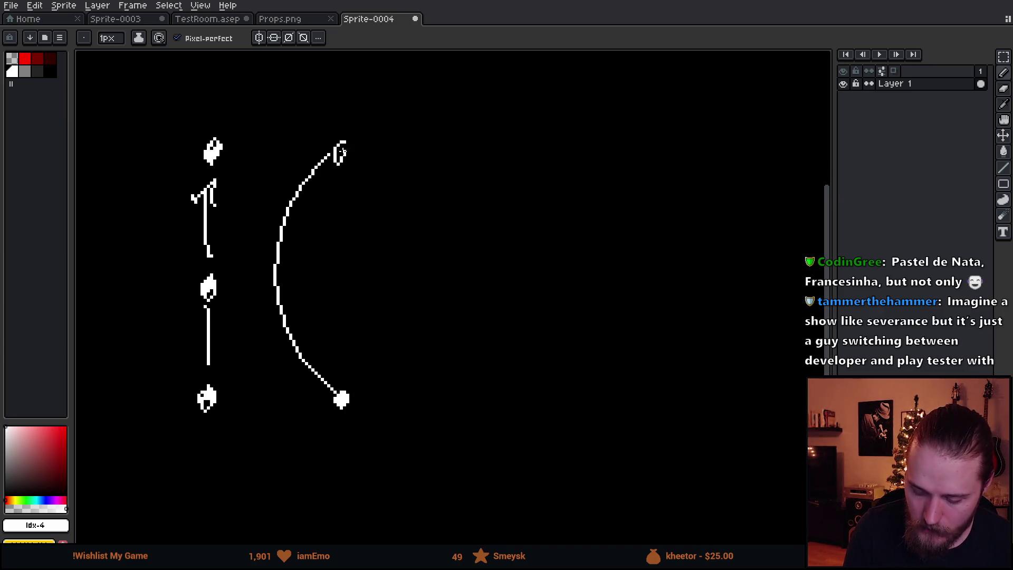
key("v")
key("ctrl+z")
key("b")
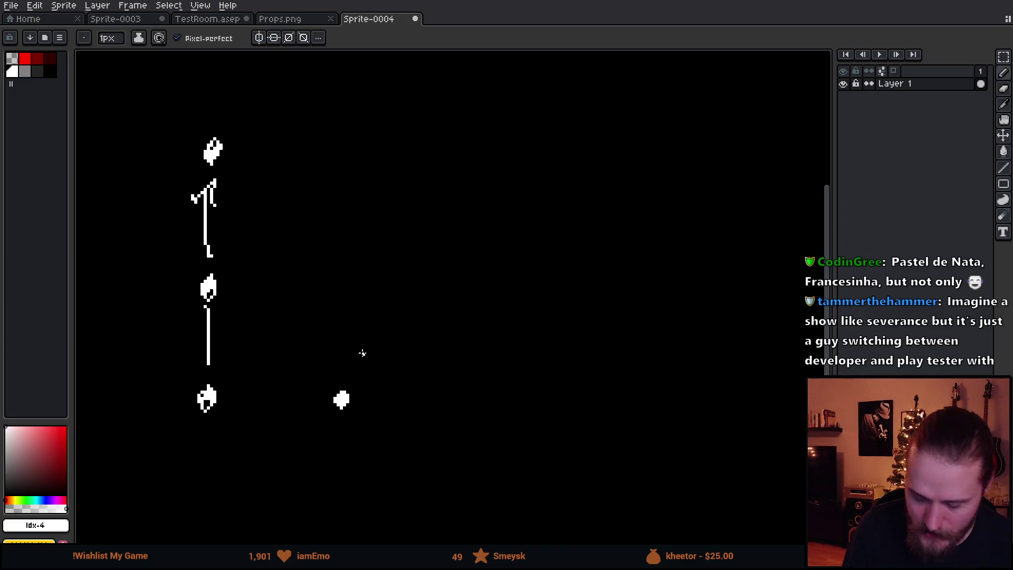
mouse_move(340, 393)
left_mouse_down()
mouse_move(340, 359)
mouse_move(363, 323)
mouse_move(325, 275)
mouse_move(333, 148)
left_mouse_up()
left_click_drag(312, 193, 348, 193)
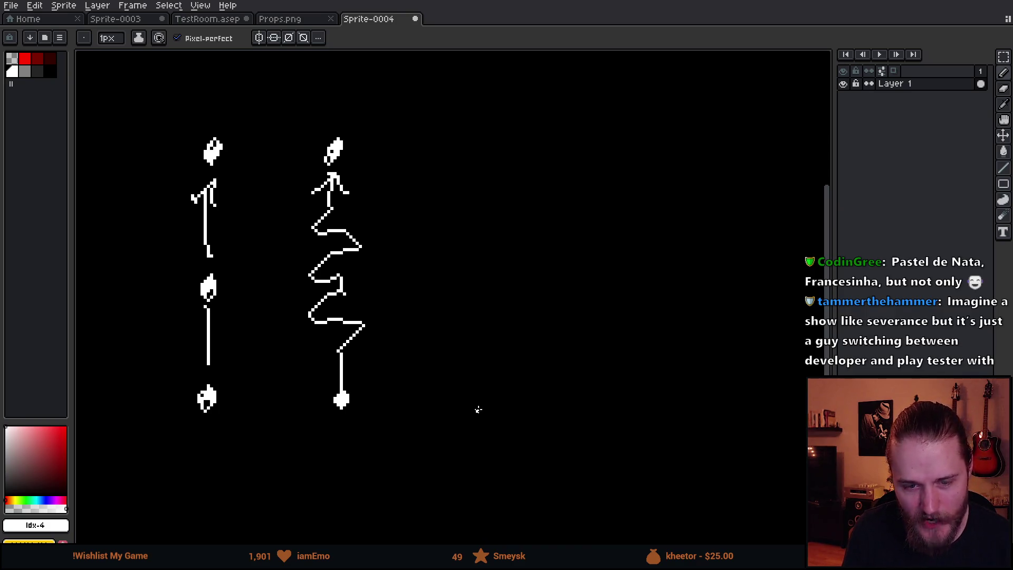
- Draw the third, seated-looking figure with head, seat blob and looping body
left_click_drag(506, 405, 506, 406)
left_click_drag(488, 144, 492, 155)
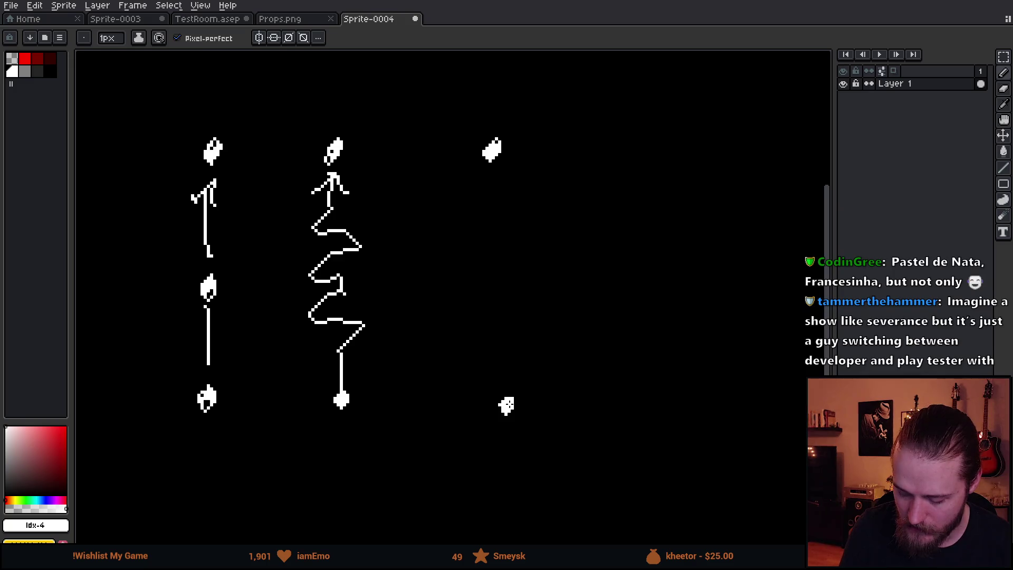
mouse_move(506, 405)
left_mouse_down()
mouse_move(502, 329)
mouse_move(585, 310)
mouse_move(589, 253)
left_mouse_up()
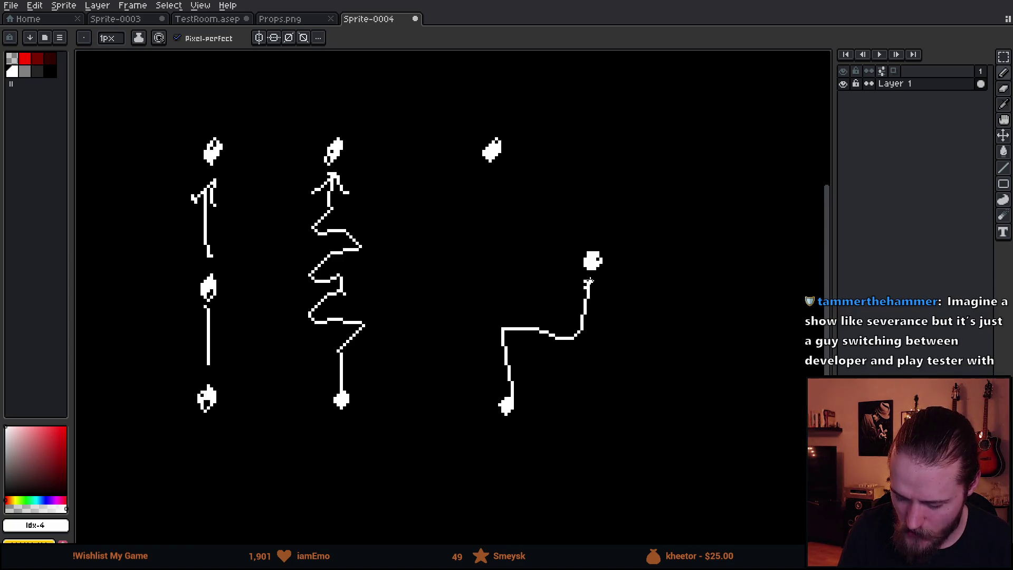
mouse_move(585, 284)
left_mouse_down()
mouse_move(555, 313)
mouse_move(475, 312)
mouse_move(458, 289)
mouse_move(486, 250)
mouse_move(414, 249)
mouse_move(425, 182)
mouse_move(445, 183)
mouse_move(435, 184)
mouse_move(437, 158)
mouse_move(511, 139)
left_mouse_up()
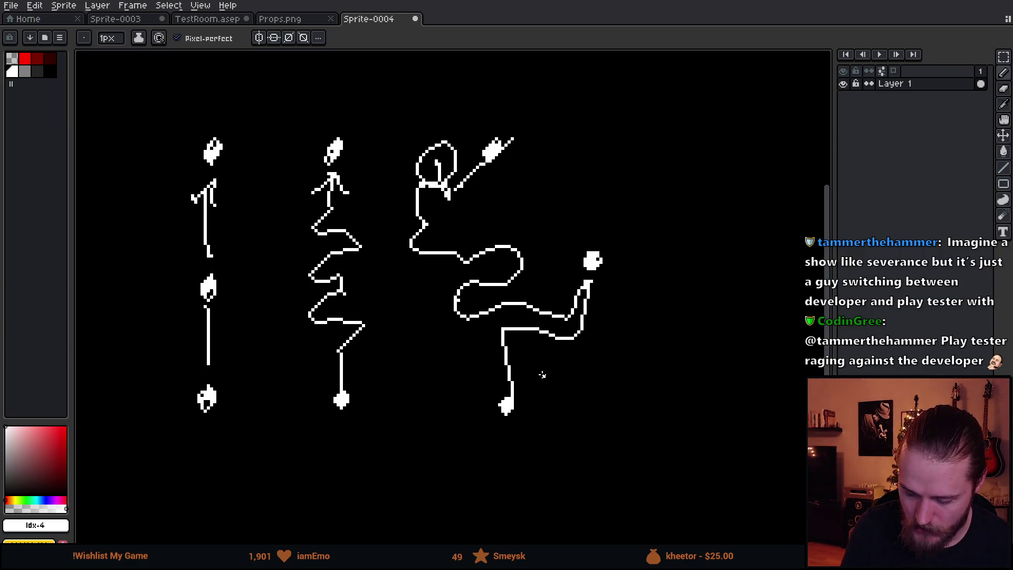
- In red, outline a chair around the seated figure and draw a long line above it
key("9")
key("9")
key("9")
mouse_move(531, 398)
left_mouse_down()
mouse_move(532, 342)
mouse_move(594, 303)
mouse_move(578, 227)
mouse_move(528, 287)
mouse_move(461, 229)
mouse_move(446, 230)
left_mouse_up()
mouse_move(492, 415)
left_mouse_down()
mouse_move(479, 340)
mouse_move(426, 408)
mouse_move(389, 312)
mouse_move(431, 266)
mouse_move(395, 153)
left_mouse_up()
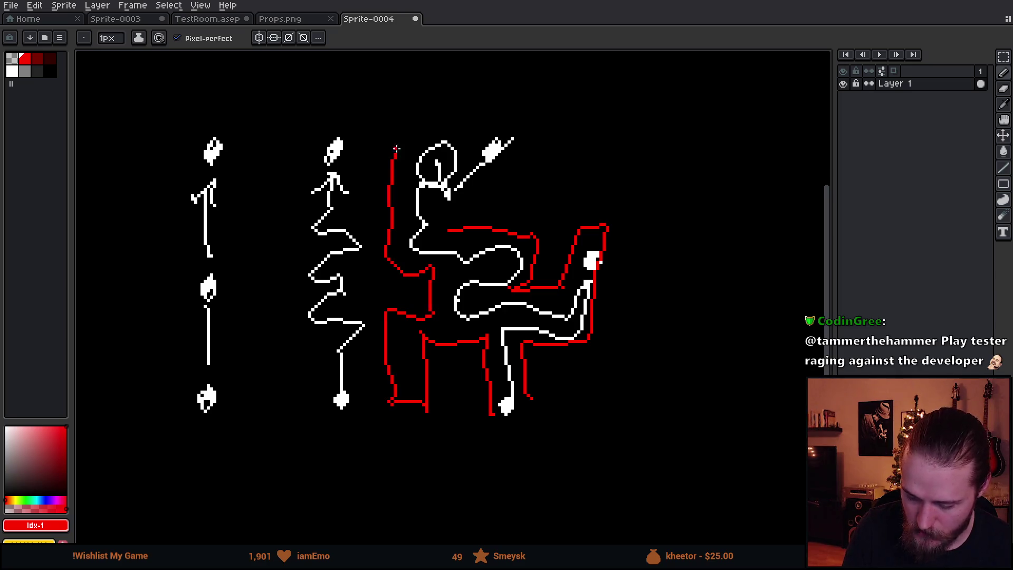
mouse_move(447, 230)
left_mouse_down()
mouse_move(446, 211)
mouse_move(553, 208)
mouse_move(556, 141)
left_mouse_up()
left_click_drag(583, 211, 586, 159)
left_click_drag(423, 128, 597, 126)
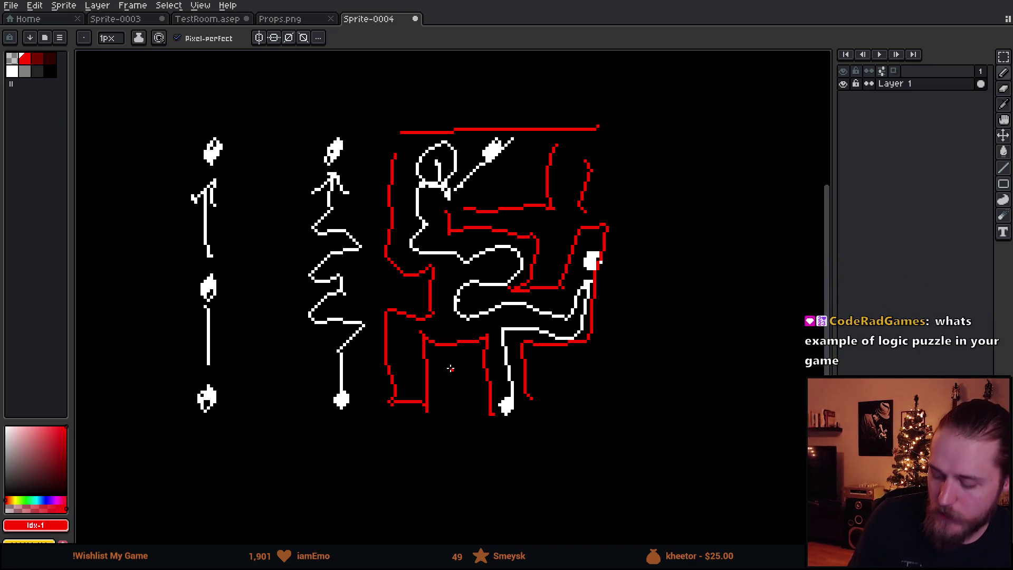
left_click(629, 389, "alt")
- Paint over part of the lower-right sketch with a large black brush
scroll(567, 395, "up", 10)
mouse_move(570, 366)
left_mouse_down()
mouse_move(600, 340)
mouse_move(559, 262)
mouse_move(401, 319)
mouse_move(404, 149)
mouse_move(235, 118)
left_mouse_up()
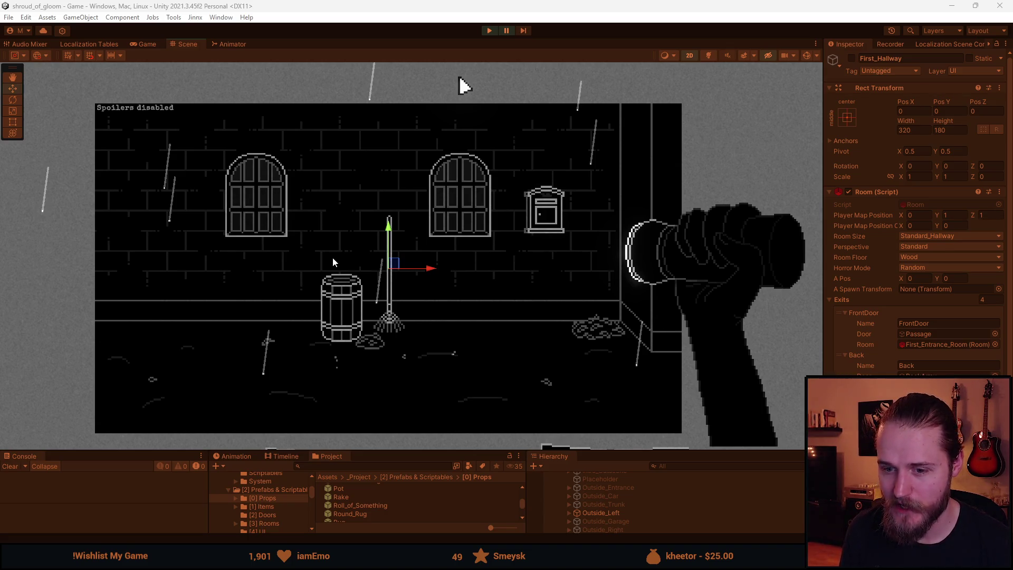
- Start play mode, grant a key via the testing tools, and unlock and enter the garage
key("ctrl+p")
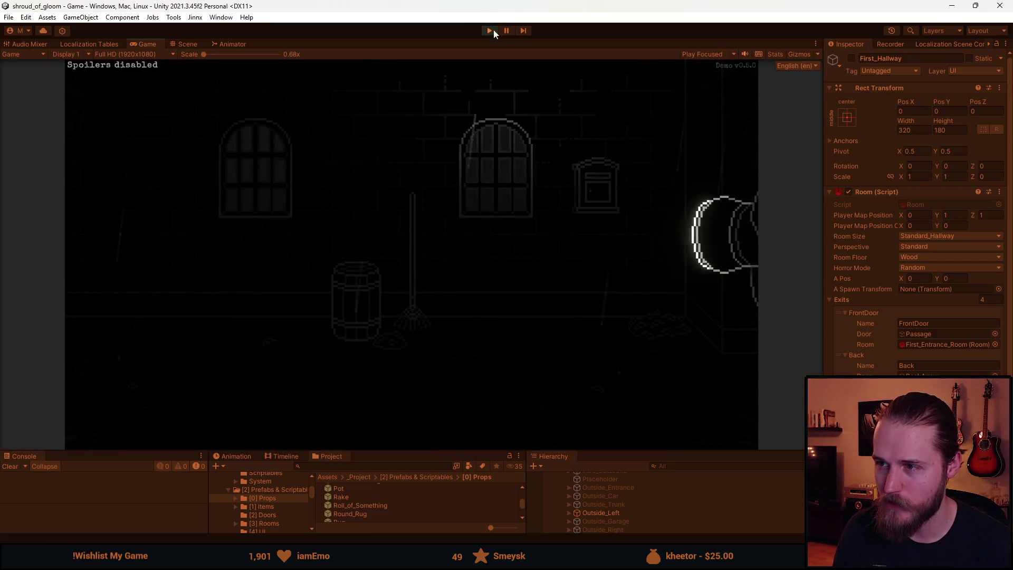
left_click(139, 265)
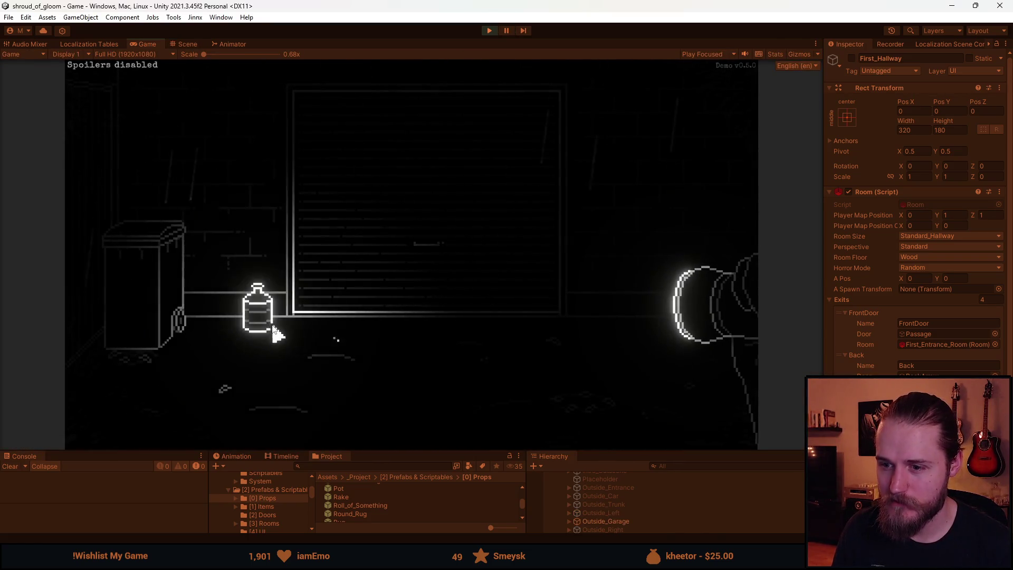
key("F1")
left_click(412, 432)
left_click(225, 388)
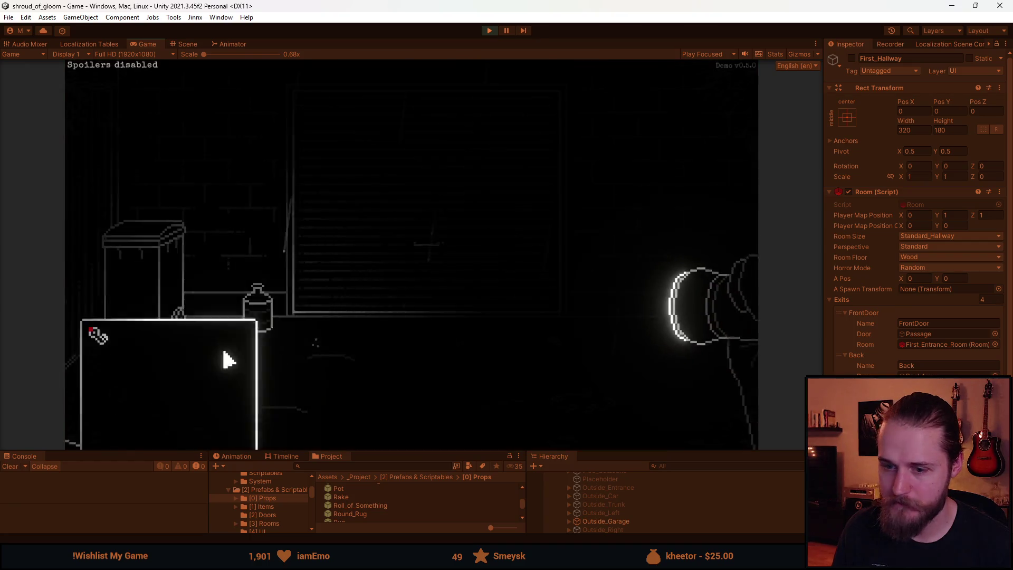
left_click(107, 305)
left_click(387, 267)
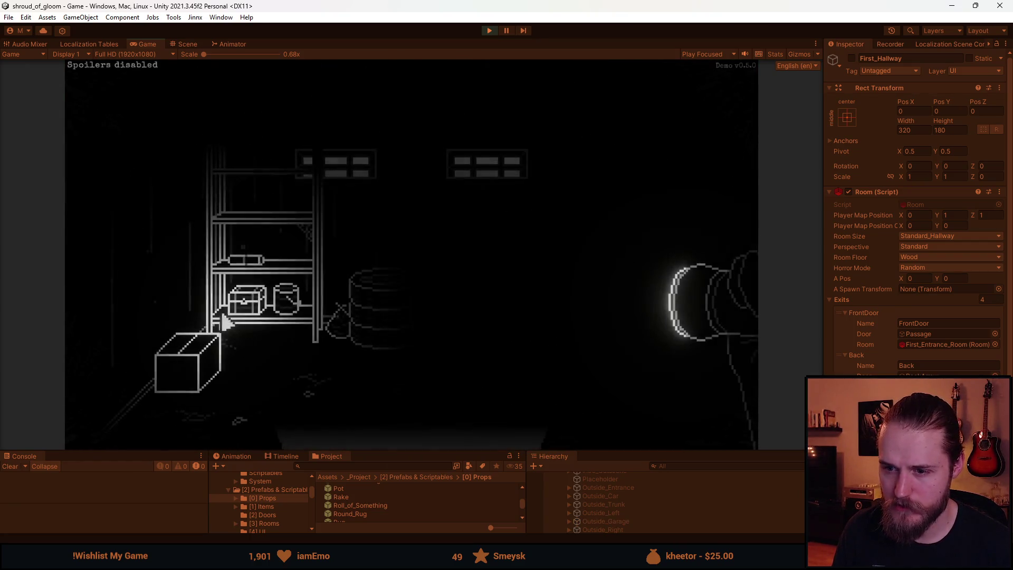
- Leave through the bottom door, look around, and pick up the rosary bead
left_click(316, 328)
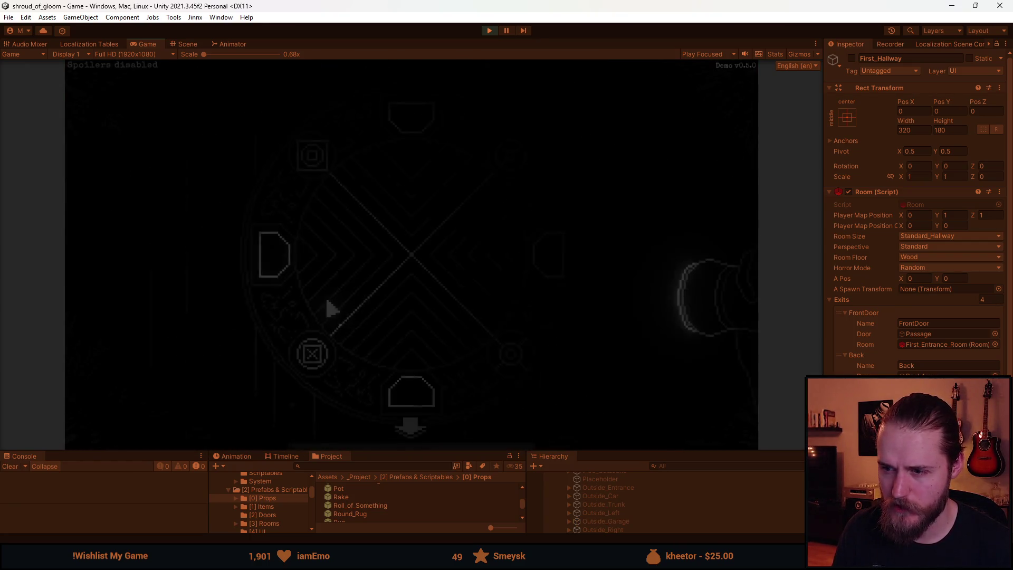
left_click(410, 433)
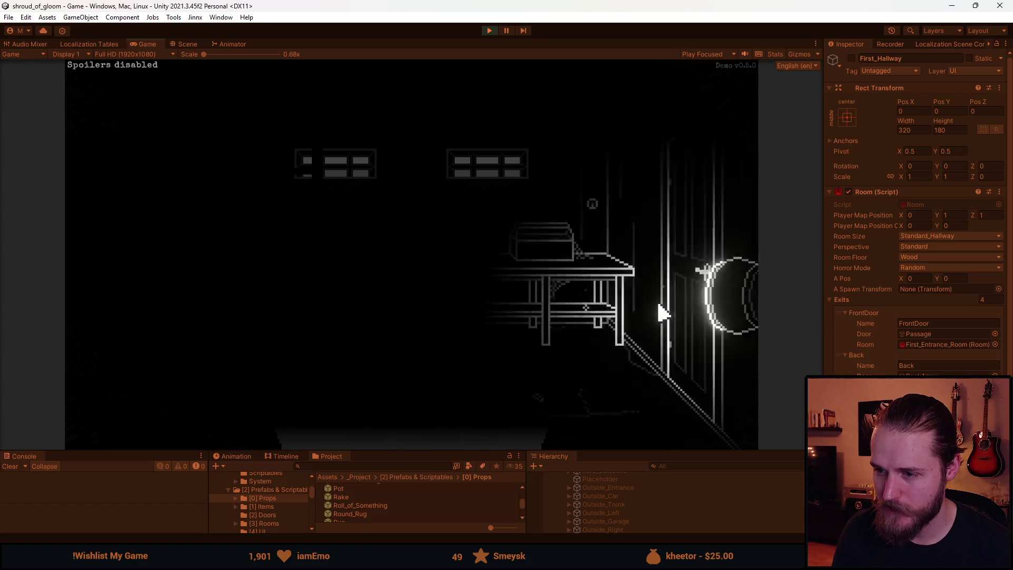
left_click(640, 272)
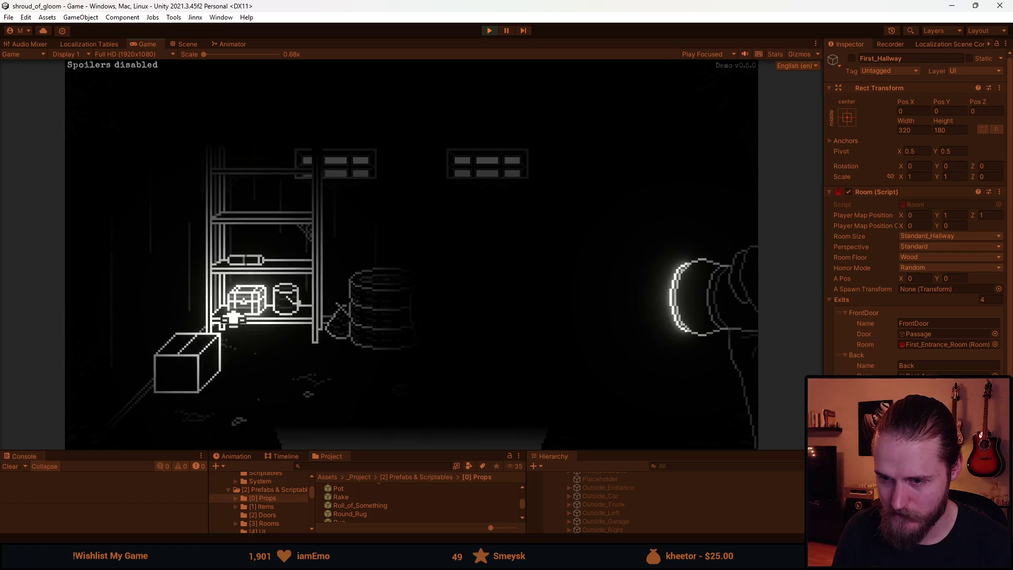
left_click(681, 295)
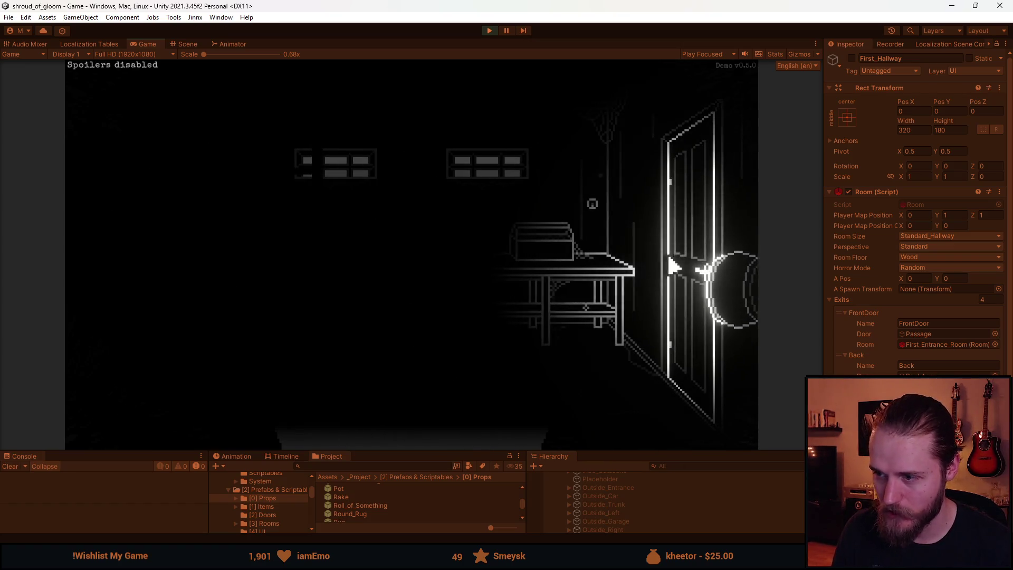
left_click(593, 313)
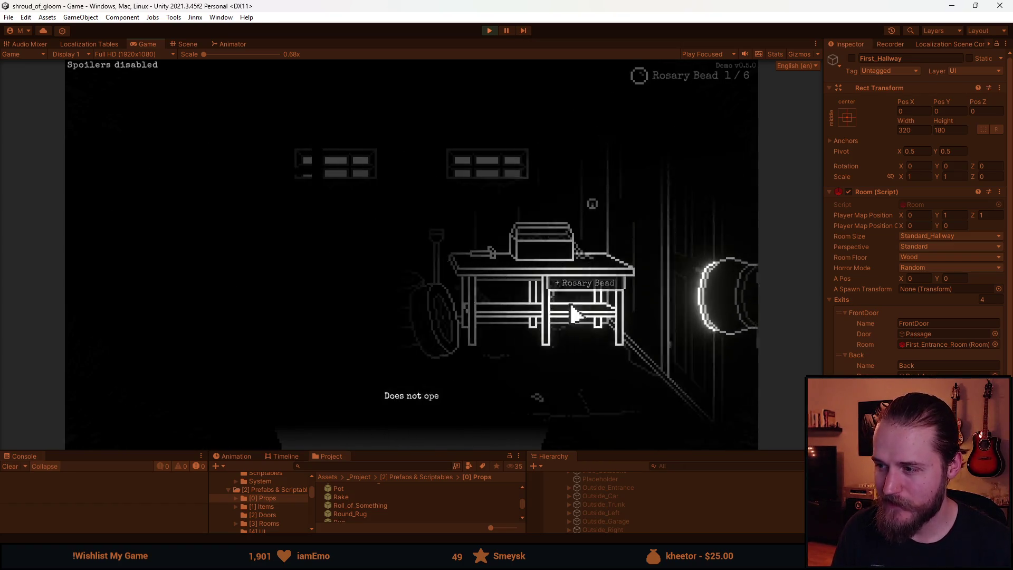
left_click(340, 307)
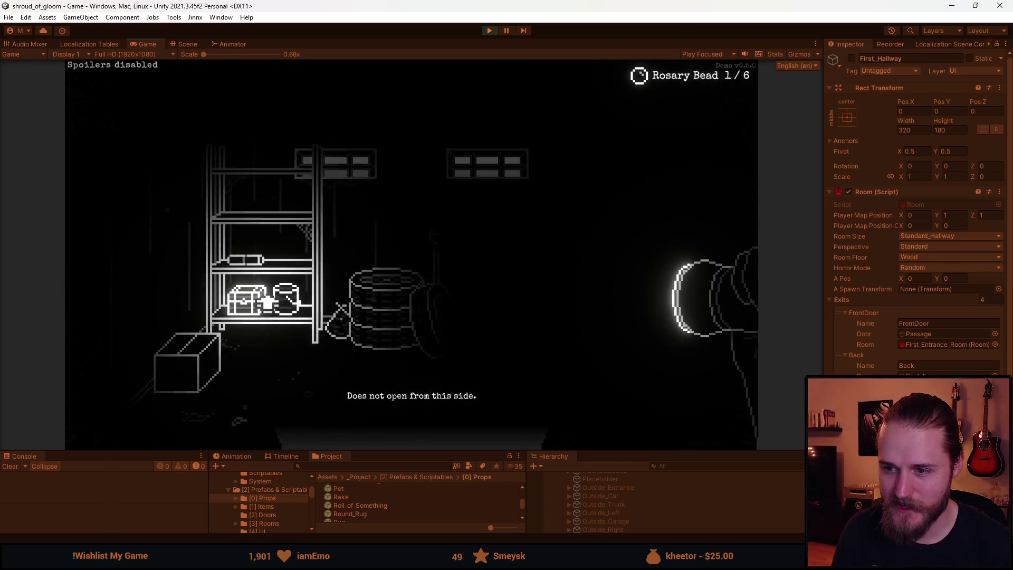
- Grant a master key, check the rosary bead in inventory, then pause and stop play
key("F1")
left_click(565, 158)
key("F1")
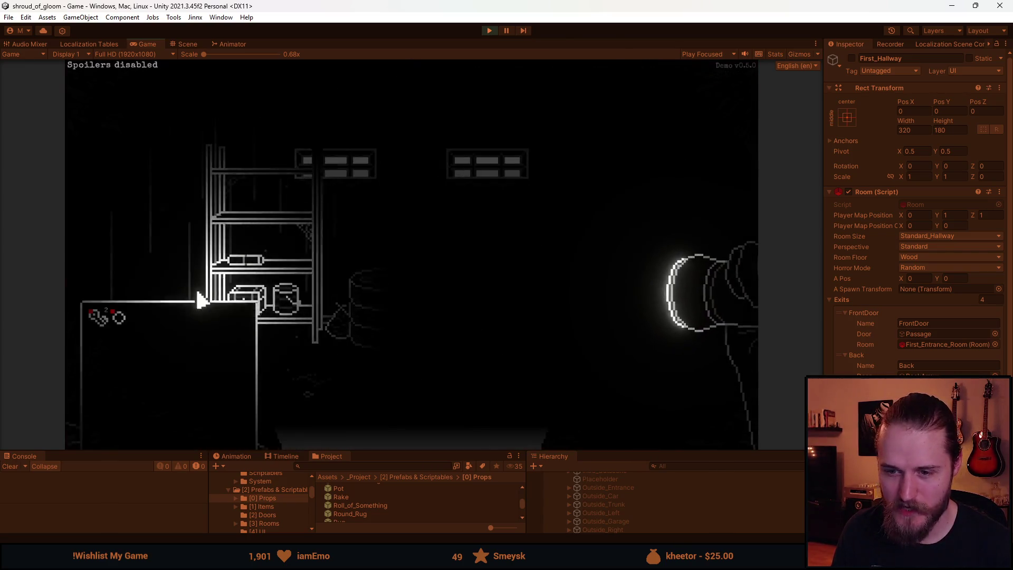
left_click(265, 369)
left_click(582, 302)
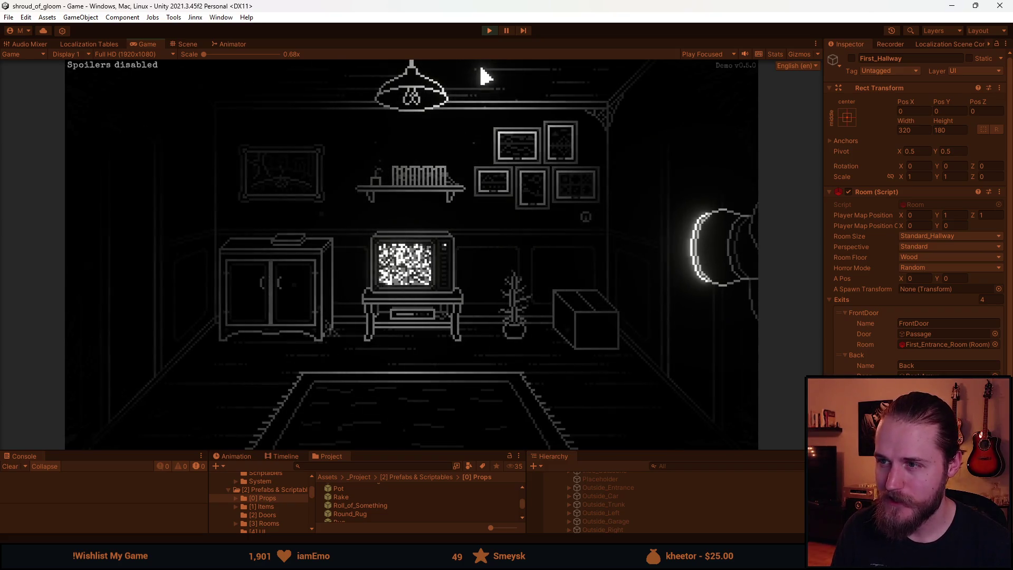
key("Escape")
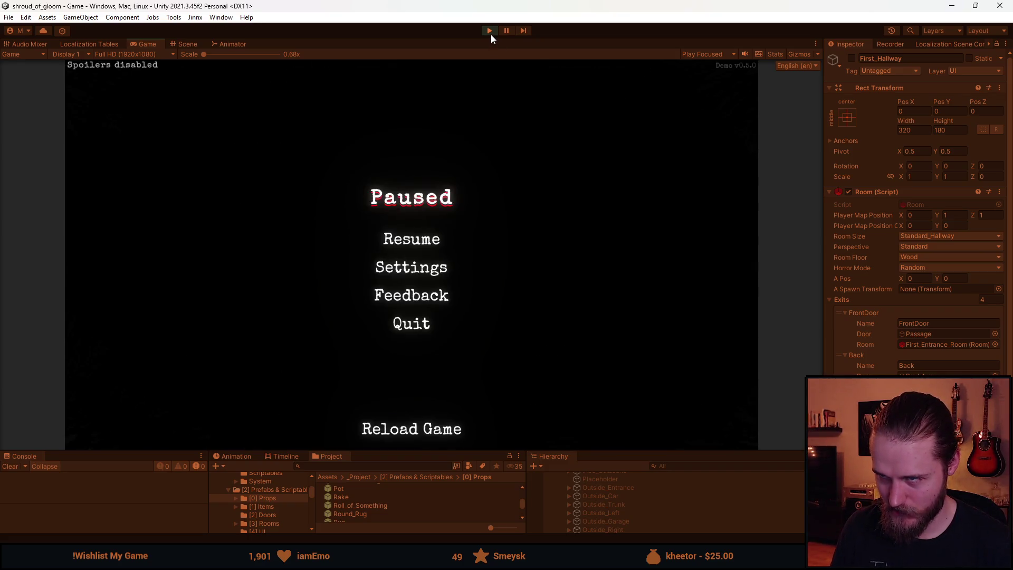
left_click(490, 32)
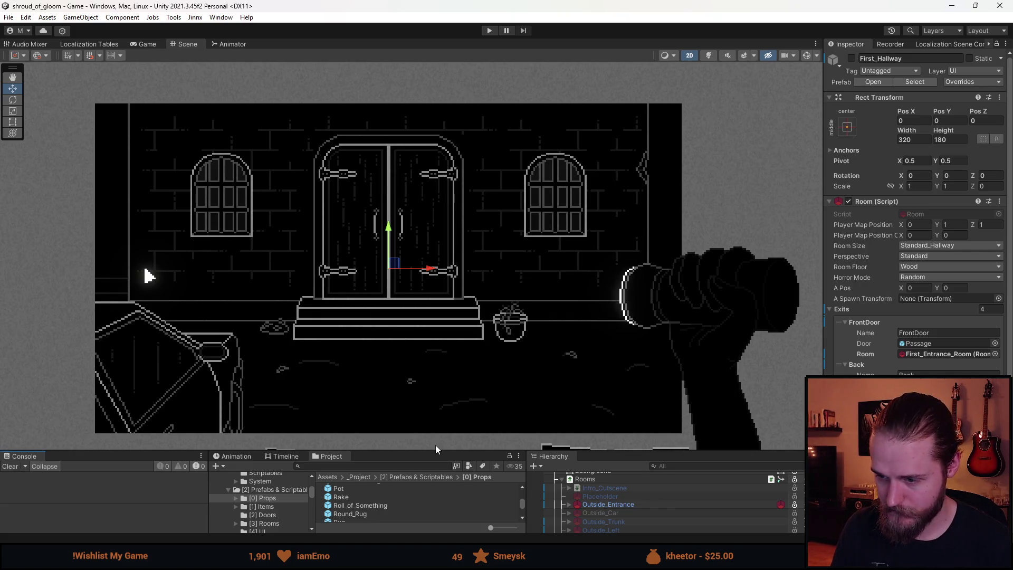
- Drag the splitter up to enlarge the Project and Hierarchy panels
left_click_drag(436, 449, 426, 404)
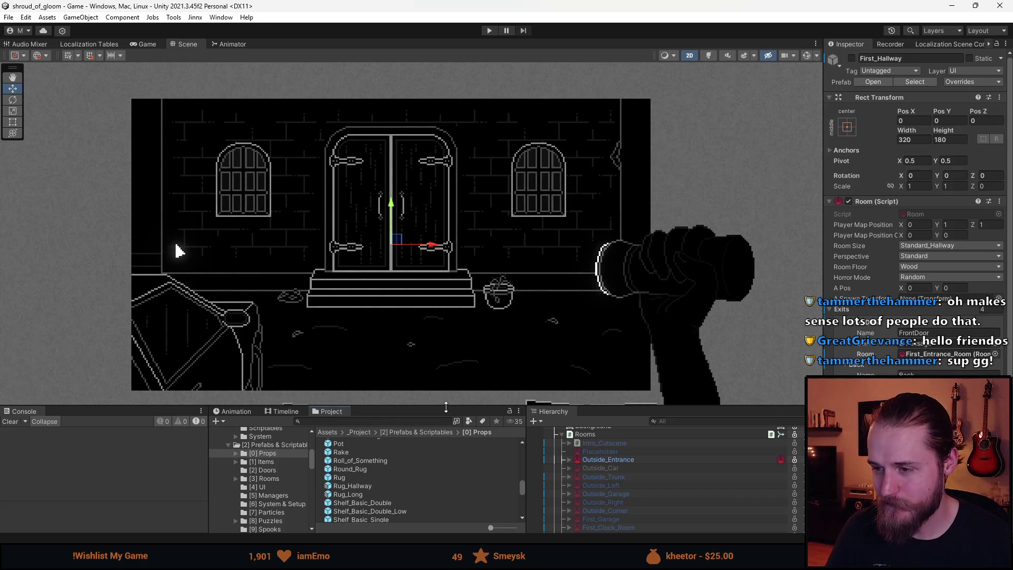
- Enlarge the Scene view, zoom in on the double-doors hallway, and enter play mode
left_click_drag(446, 407, 445, 483)
scroll(399, 287, "up", 1)
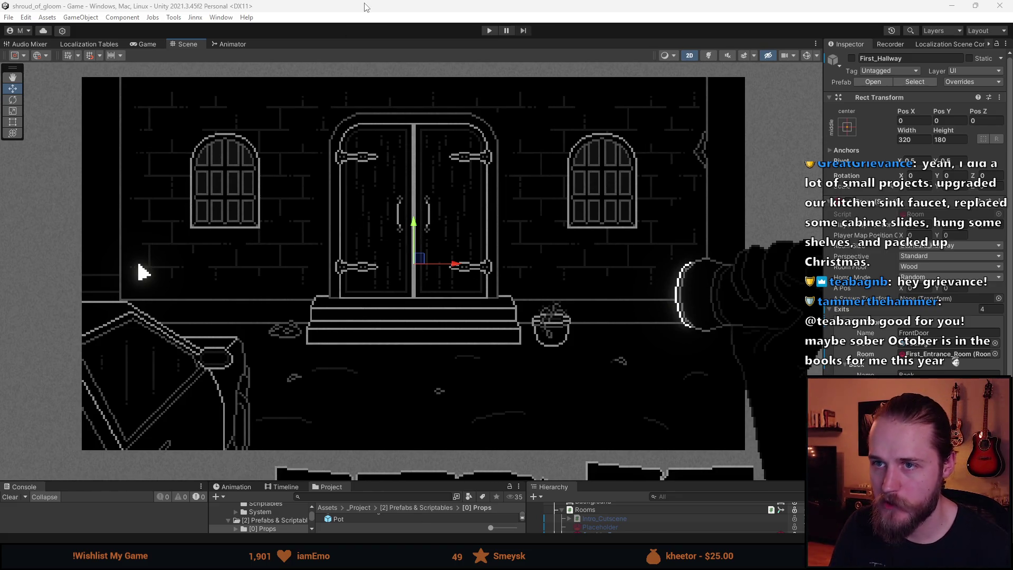
scroll(341, 296, "up", 2)
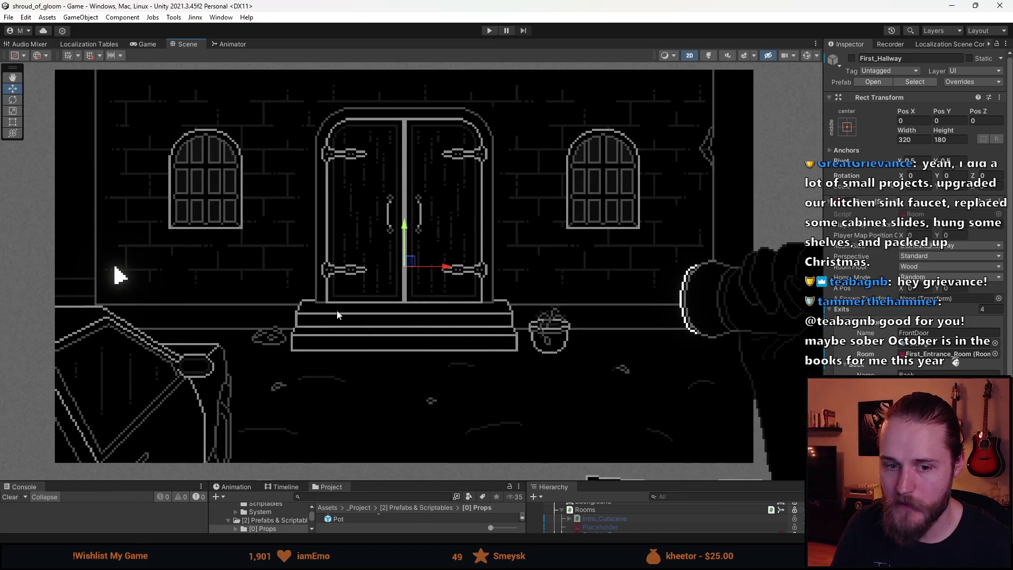
left_click(489, 30)
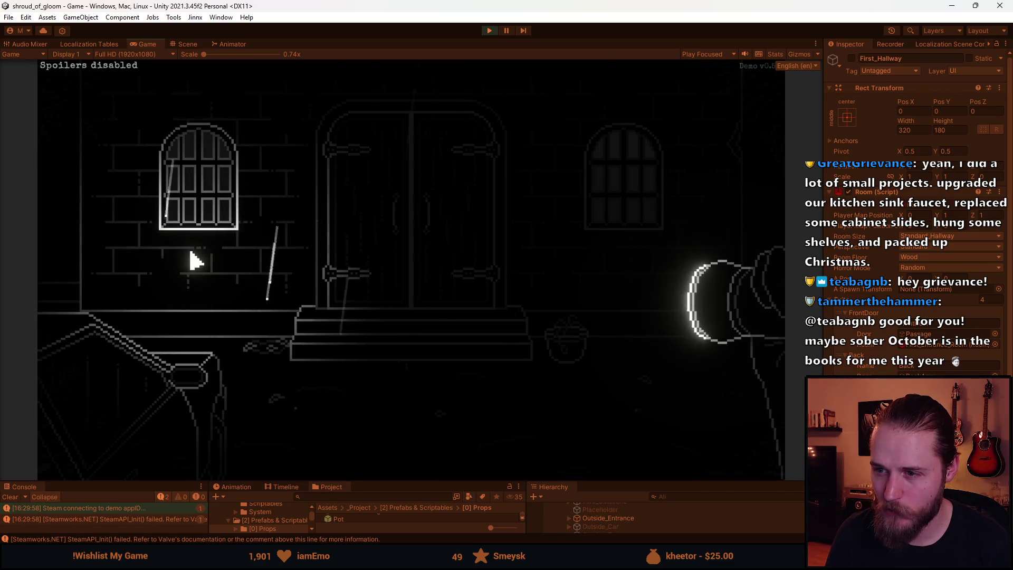
- Visit the left room, view the mailbox close-up, and pass through the garage
left_click(129, 246)
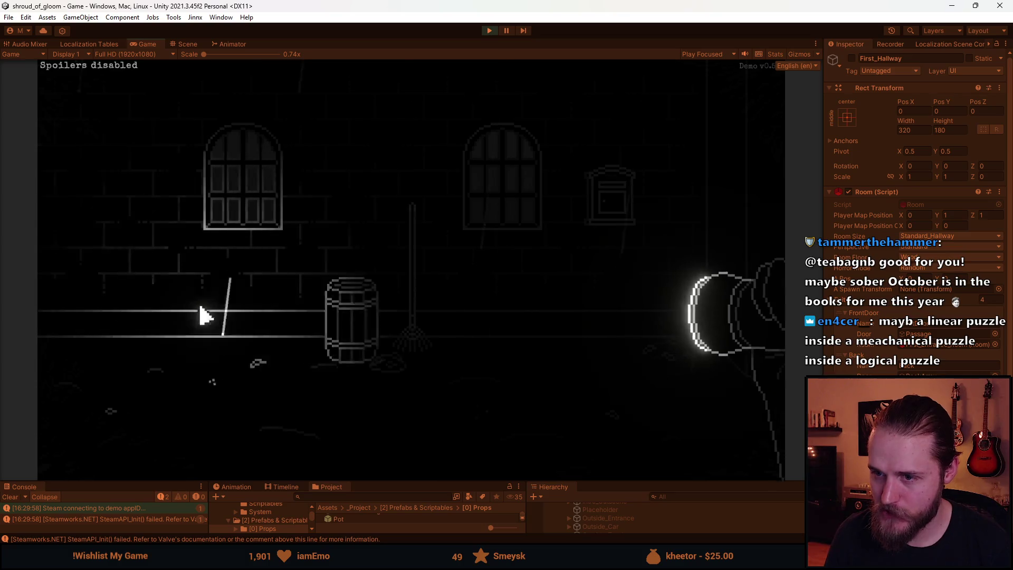
left_click(612, 200)
left_click(412, 460)
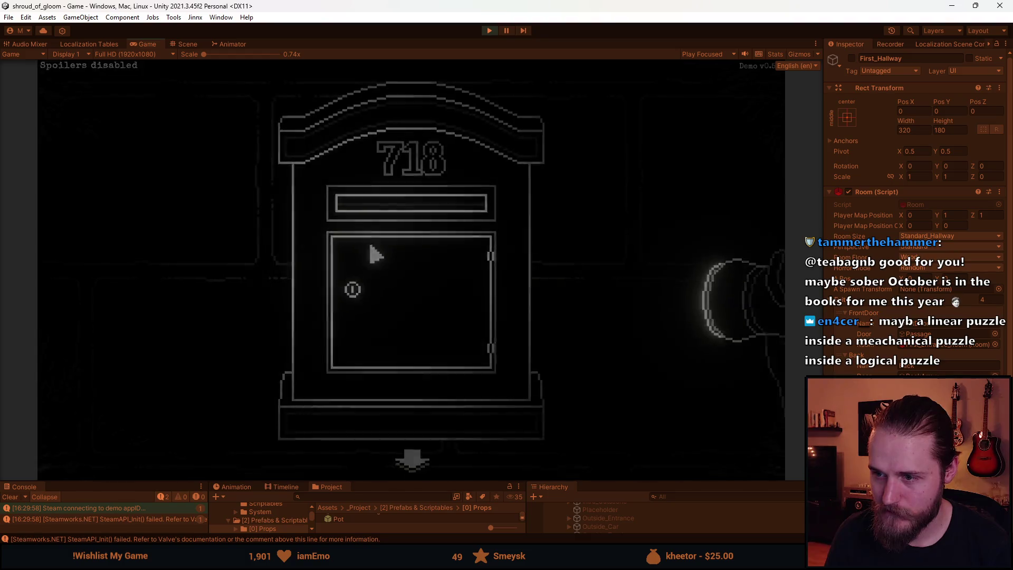
left_click(147, 279)
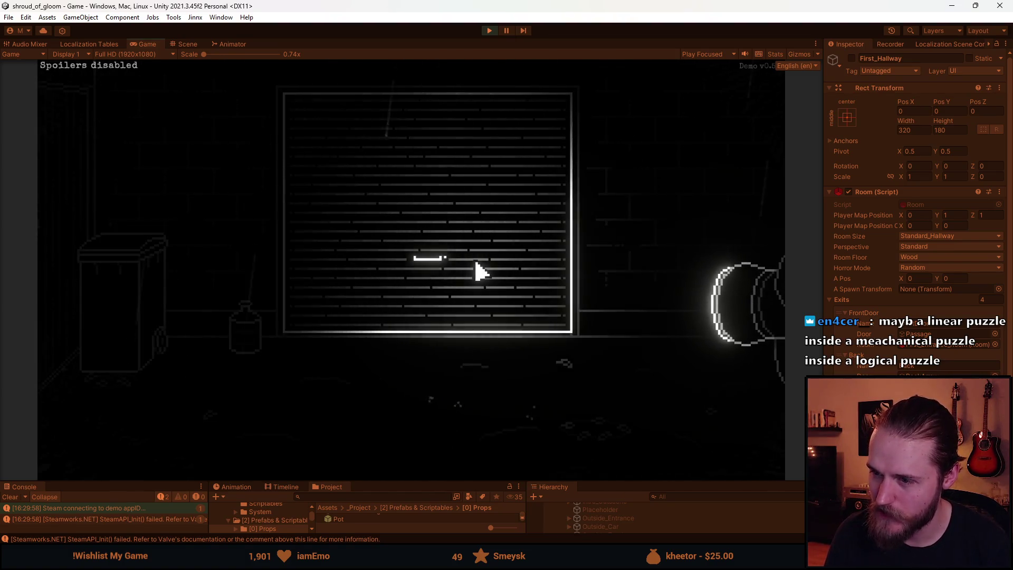
left_click(719, 219)
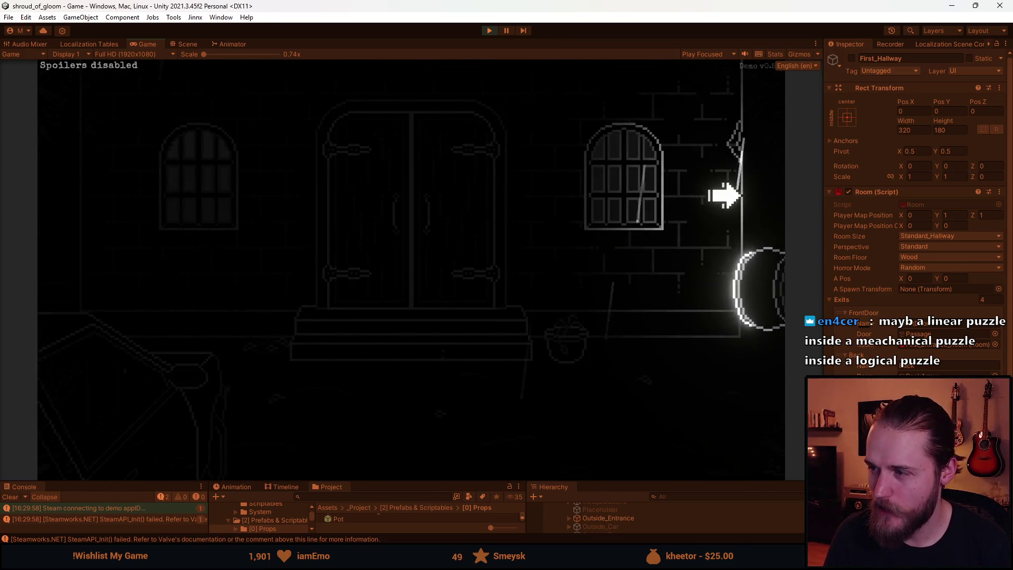
- Inspect the chained heart in the bench room, visit the swing-set room, return to the hallway
left_click(724, 194)
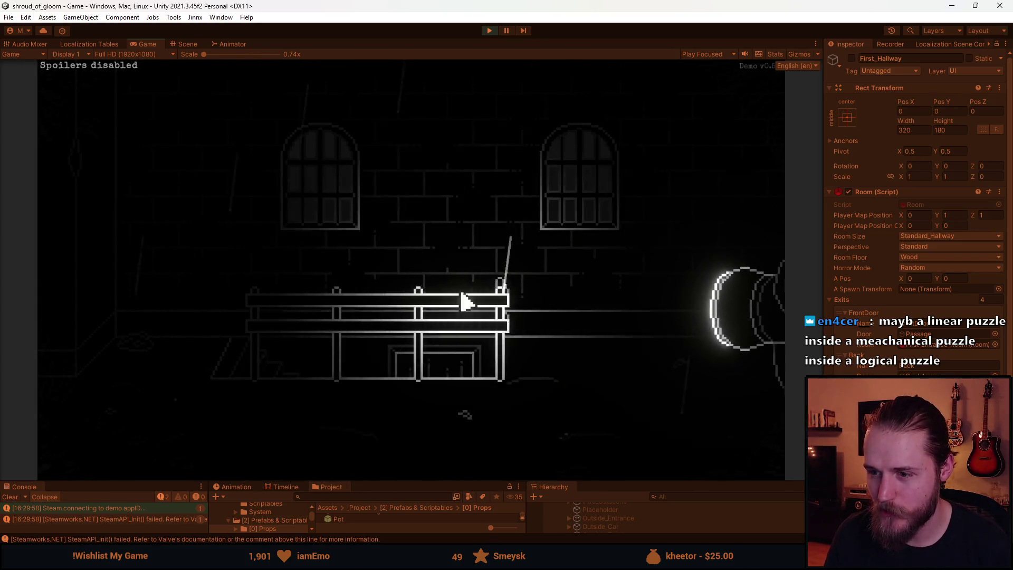
left_click(299, 268)
left_click(45, 261)
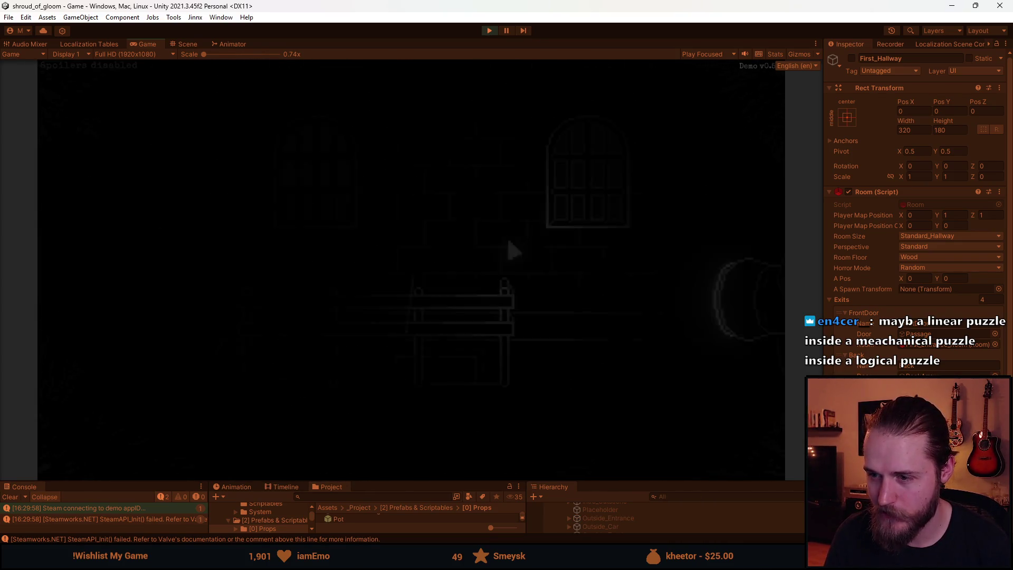
left_click(754, 198)
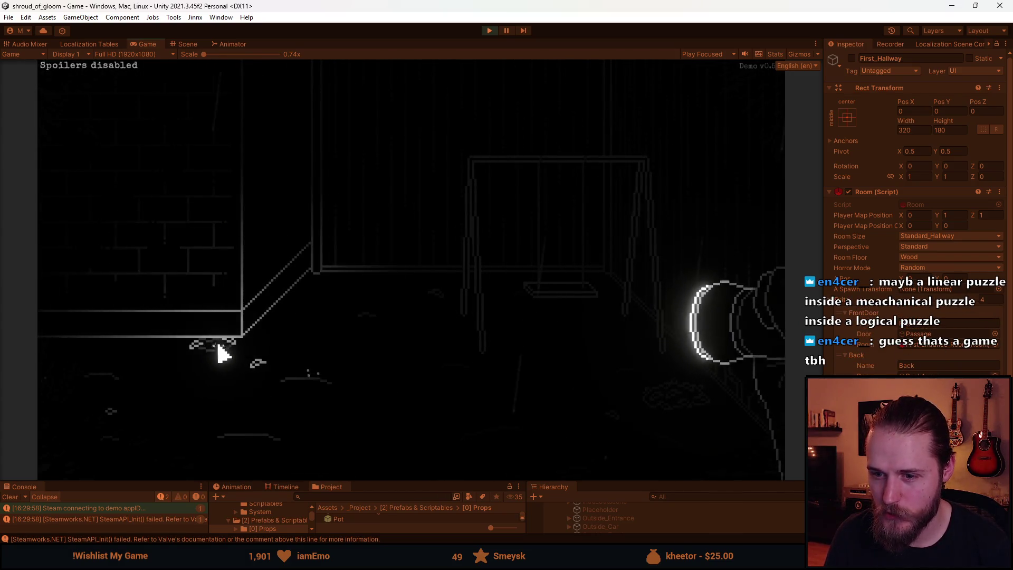
left_click(127, 286)
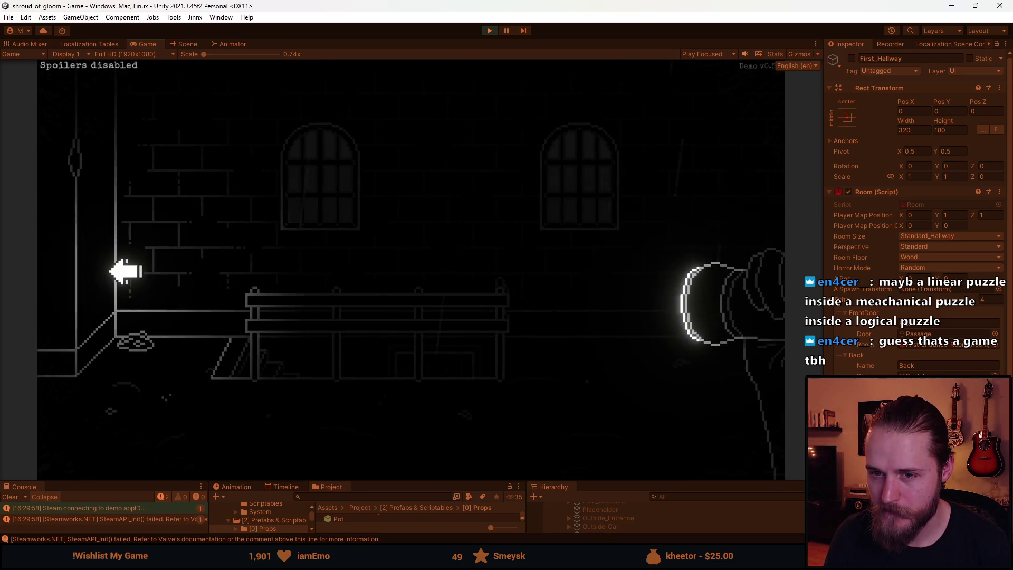
left_click(99, 299)
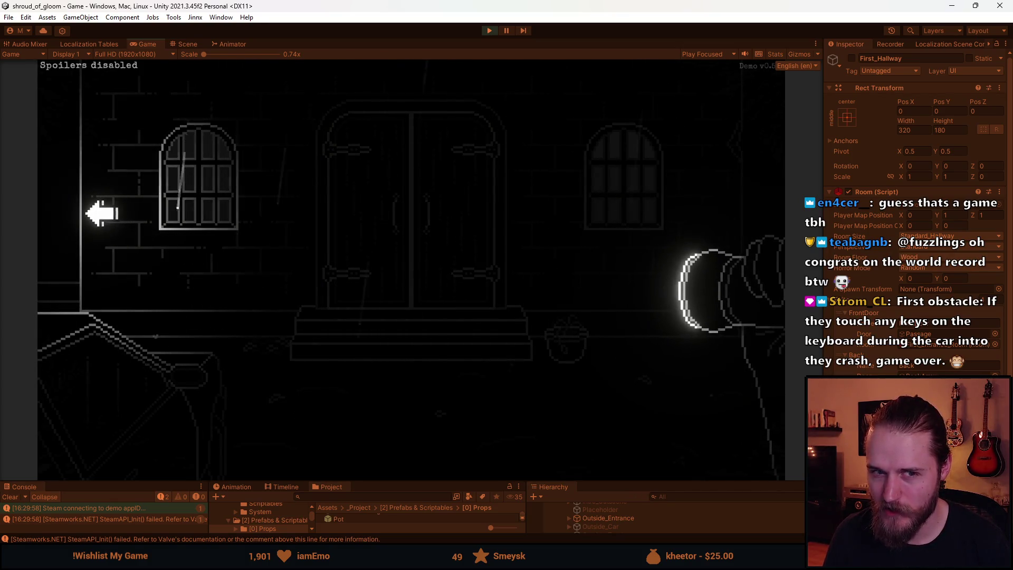
- Loop again through barrel room, garage, bench and swing-set rooms back to the double doors
left_click(94, 213)
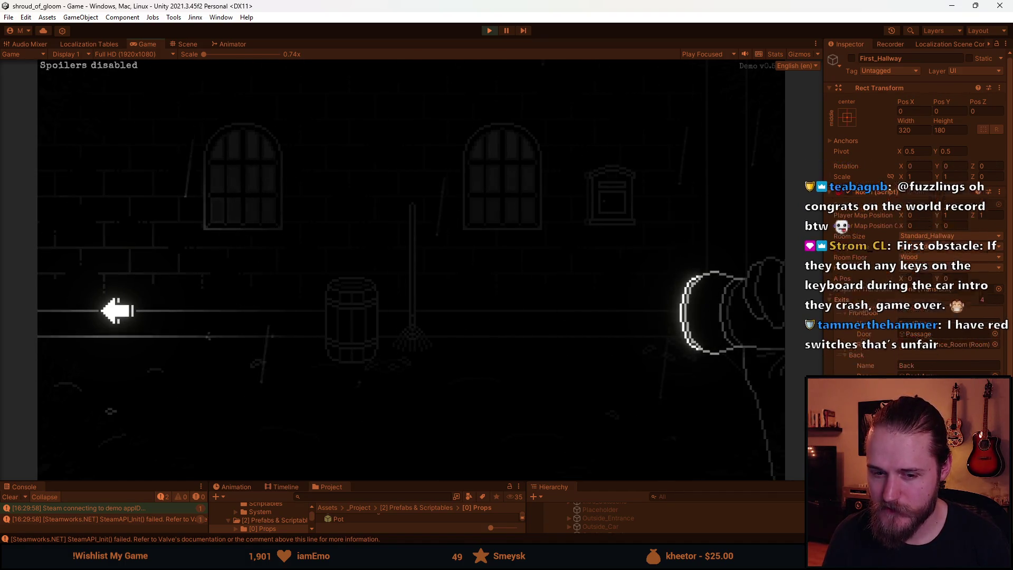
left_click(117, 311)
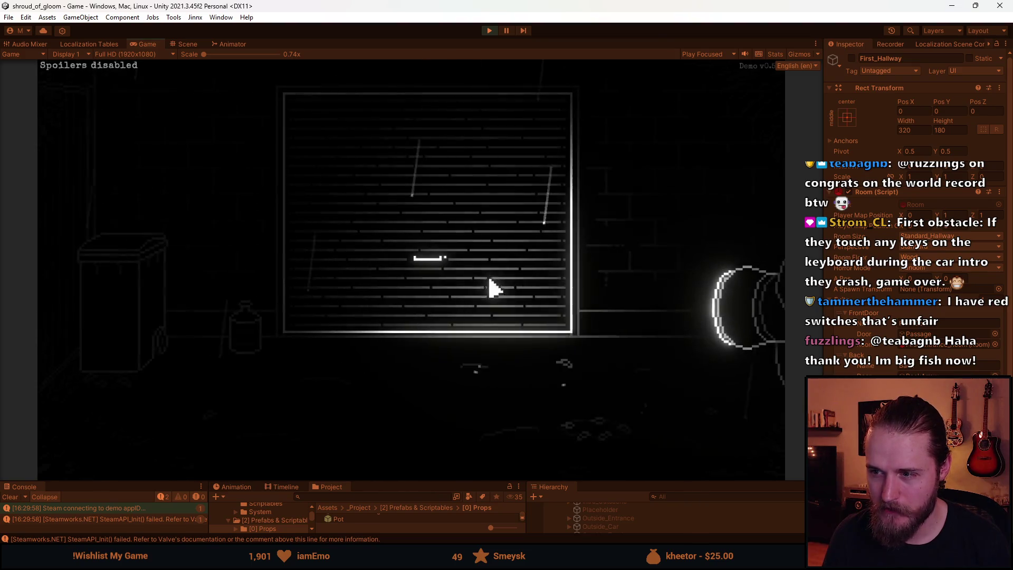
left_click(673, 233)
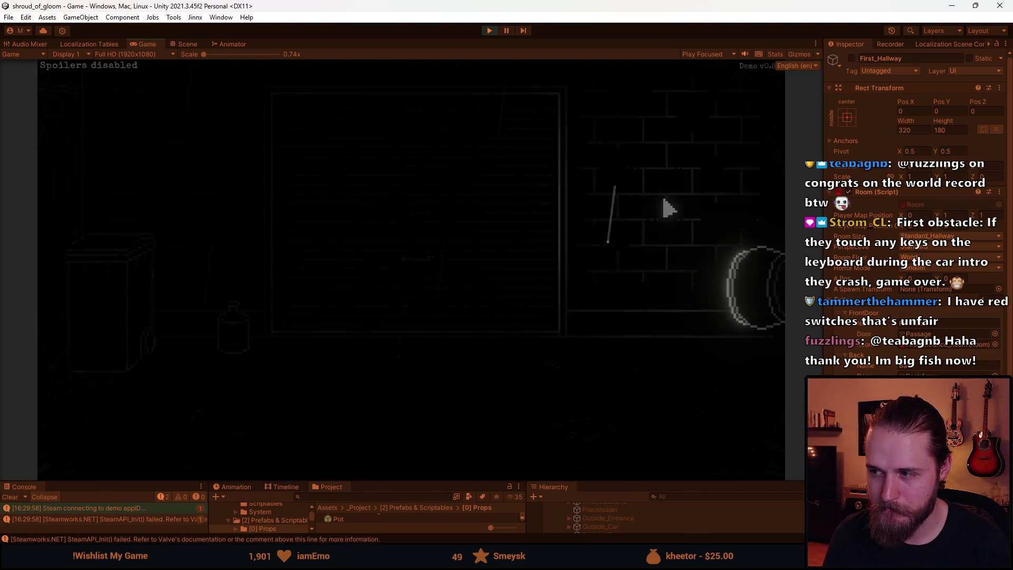
left_click(731, 214)
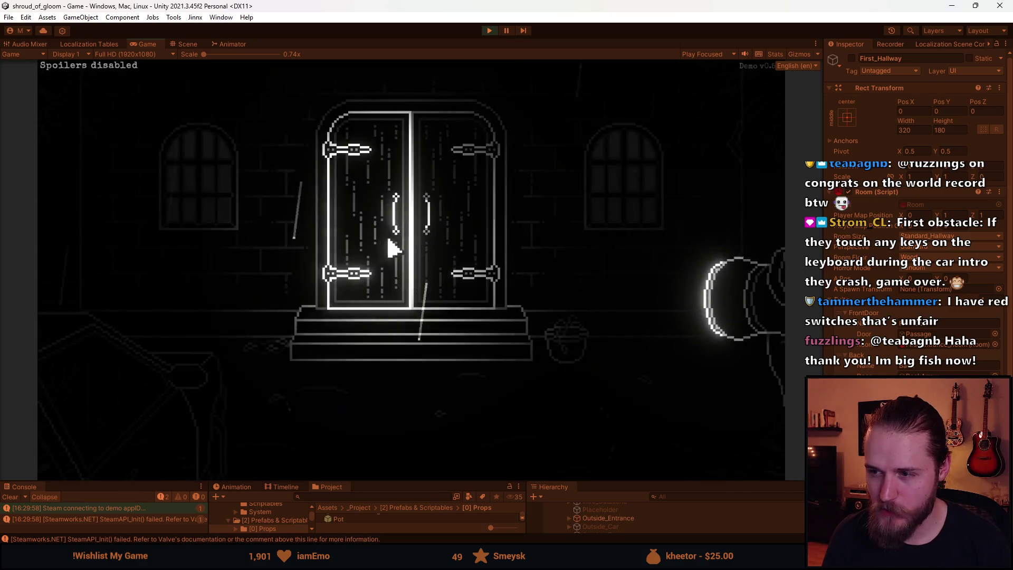
left_click(443, 259)
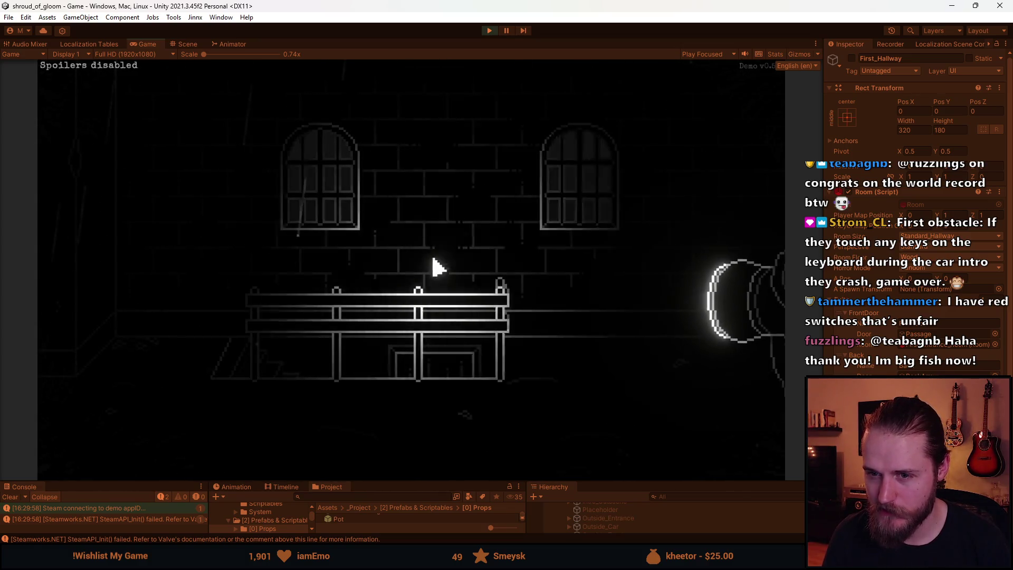
left_click(715, 240)
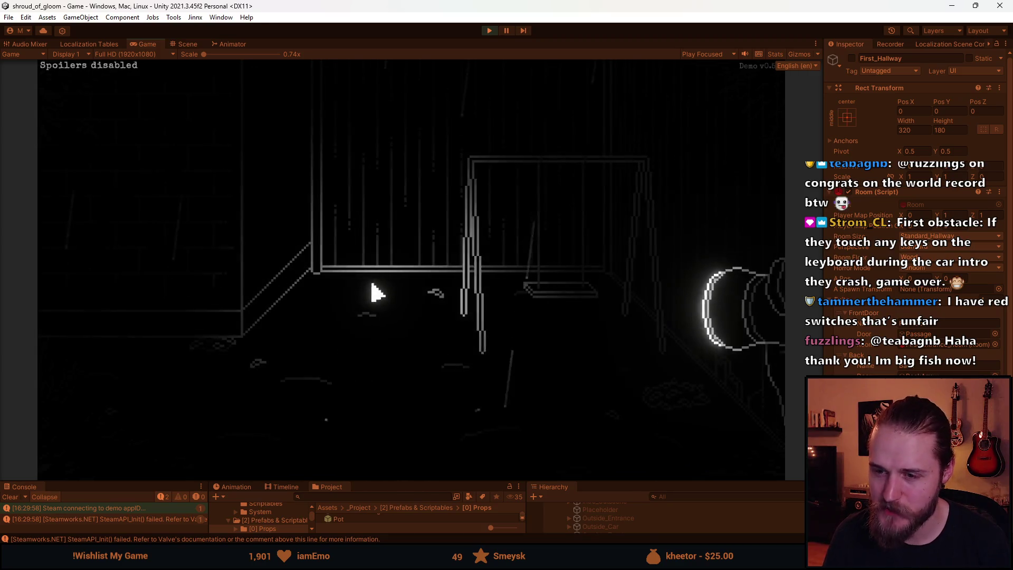
left_click(136, 290)
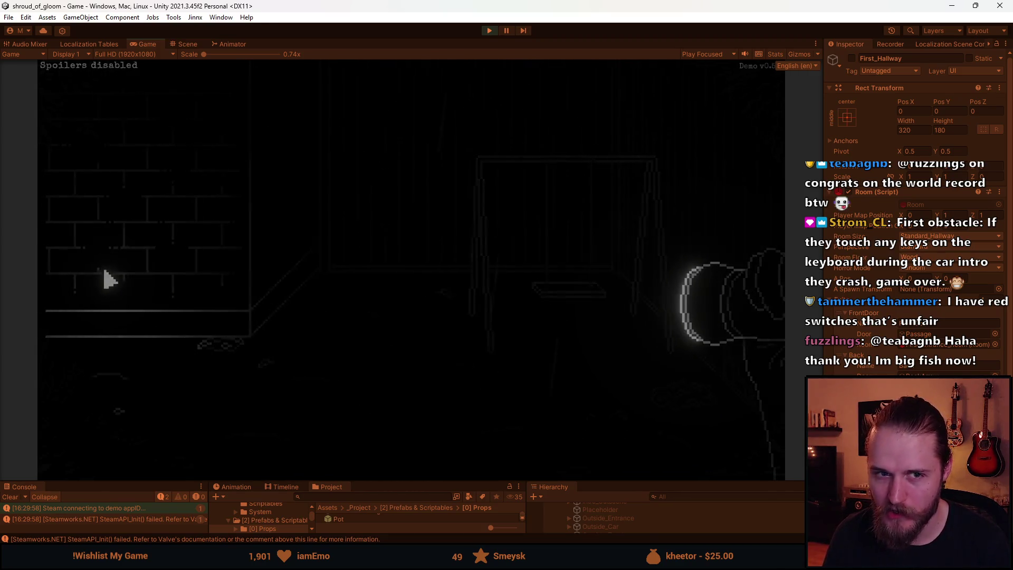
left_click(63, 257)
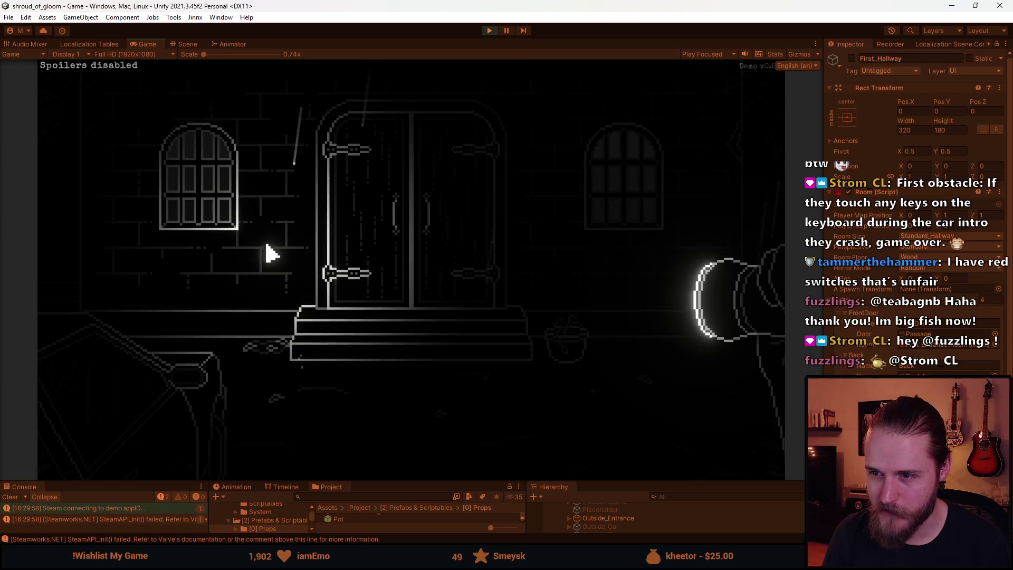
- Walk to the barrel-and-rake room and recheck the mailbox 718 close-up
left_click(128, 250)
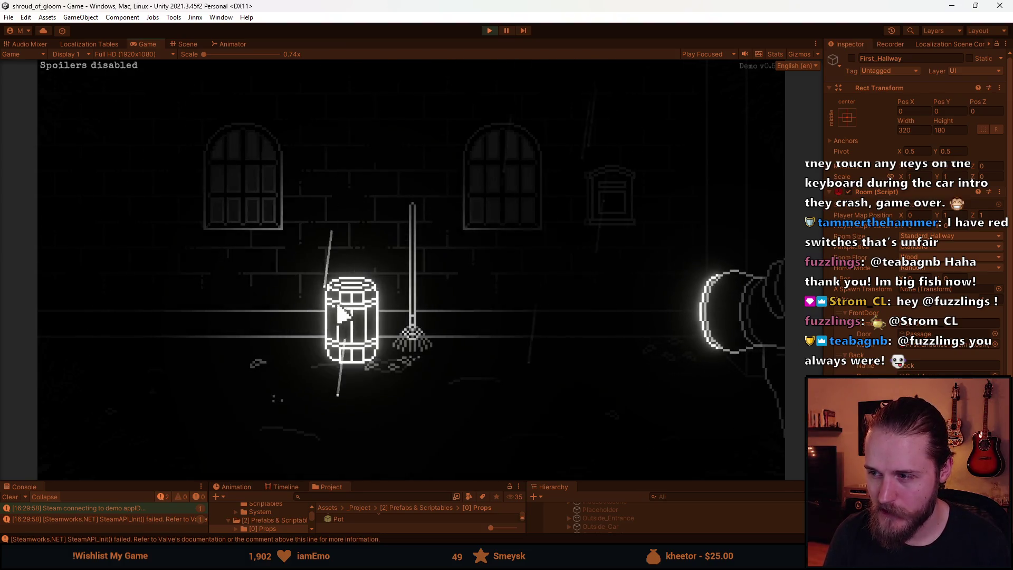
left_click(602, 210)
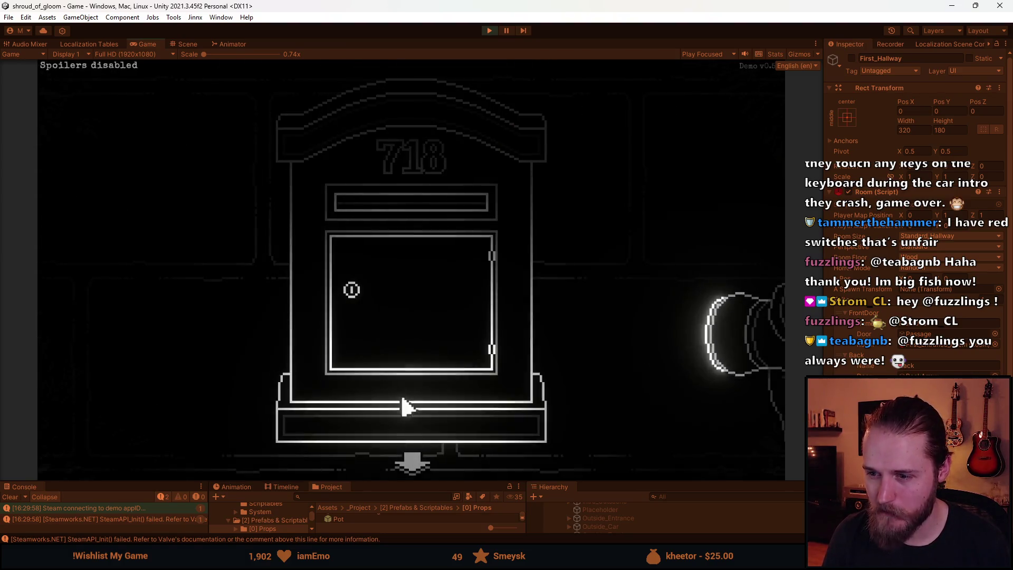
left_click(412, 464)
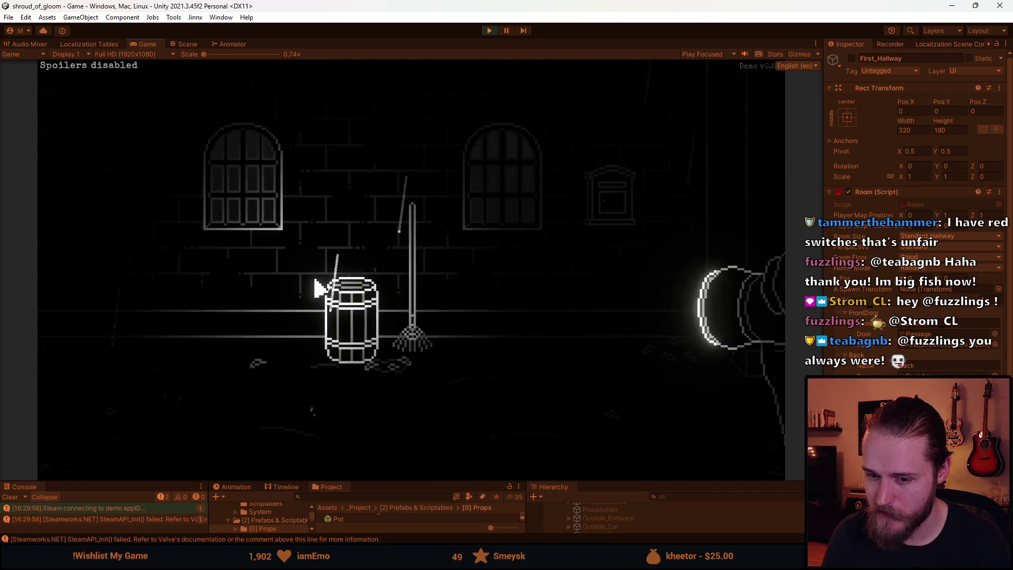
- Enter the garage shutter room, pause the game and show the room in the Scene view
left_click(107, 257)
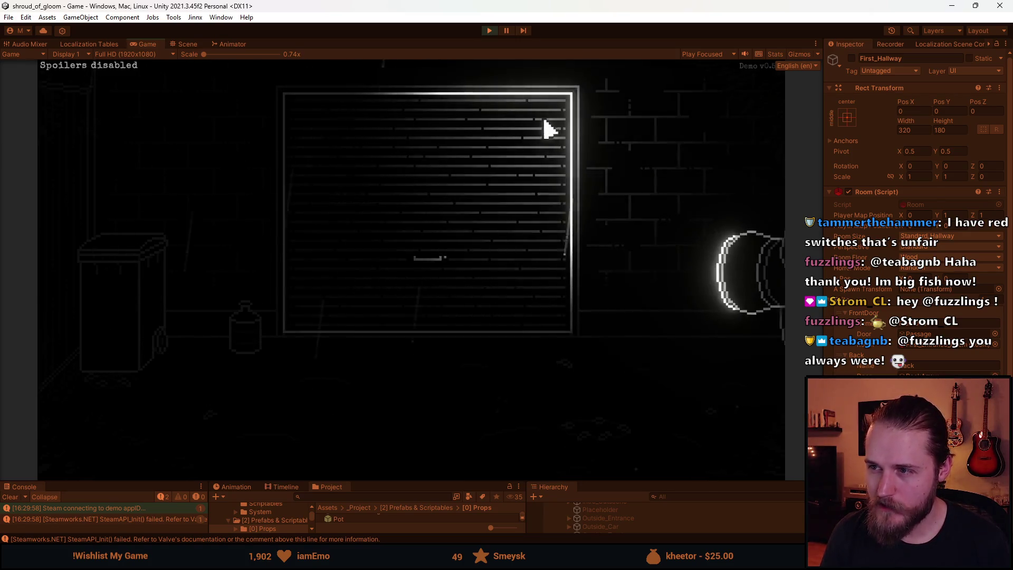
left_click(505, 33)
key("ctrl+1")
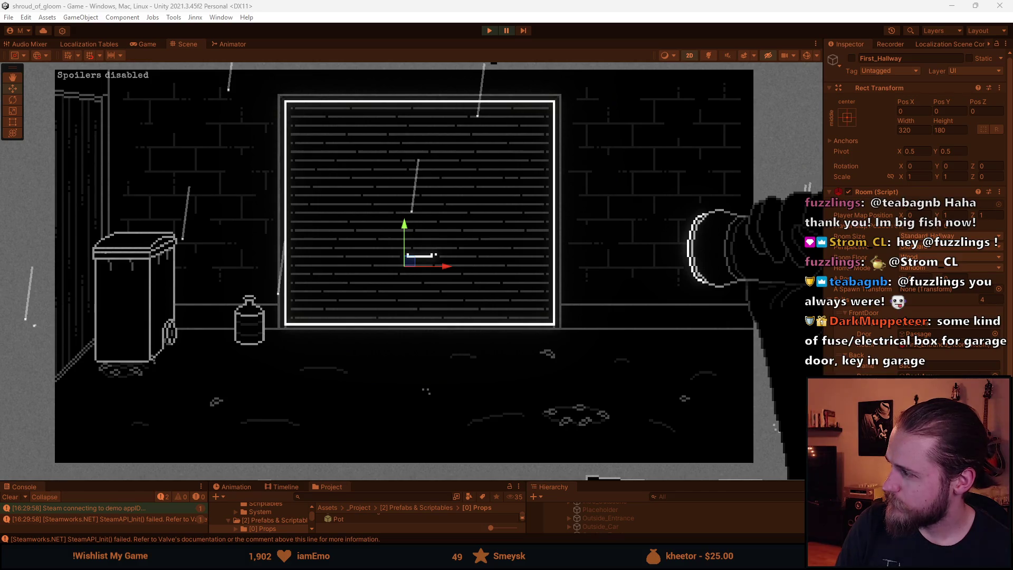
- Switch to Firefox's Google Images results for 'key lockbox'
key("alt+Tab")
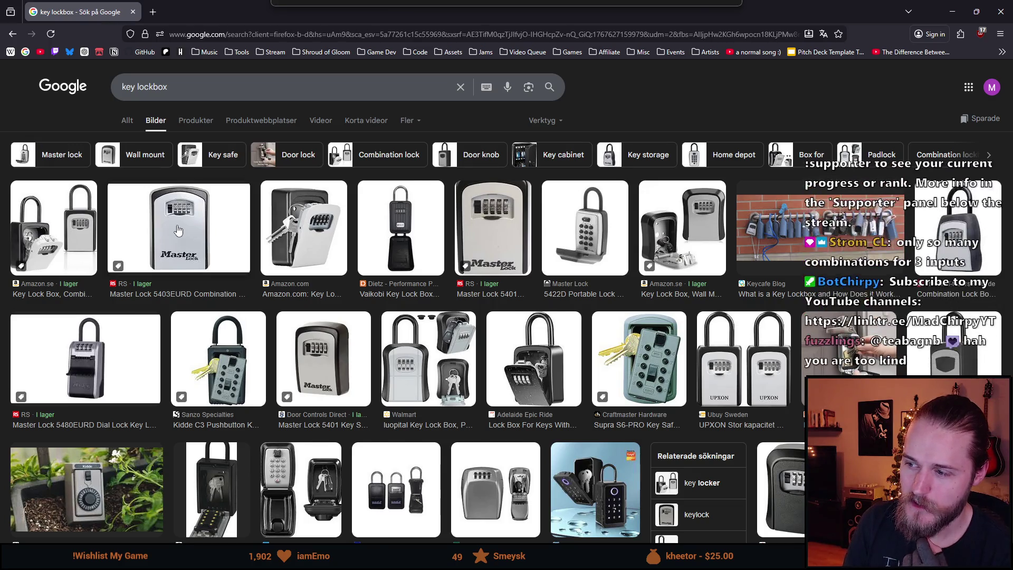
- Preview the Master Lock 5403EURD lockbox image, browse the results, then return to Unity
left_click(178, 230)
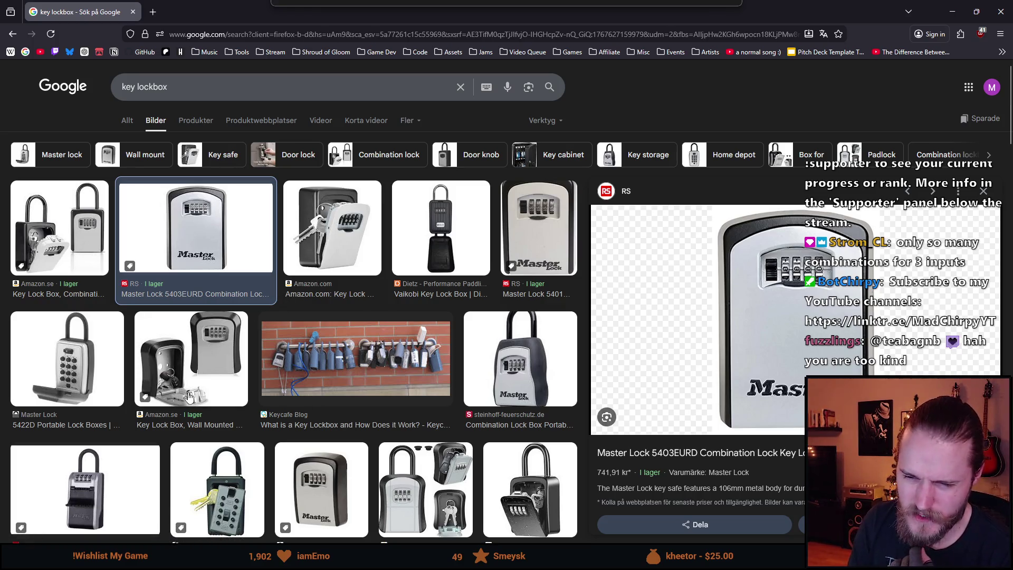
scroll(314, 399, "down", 1)
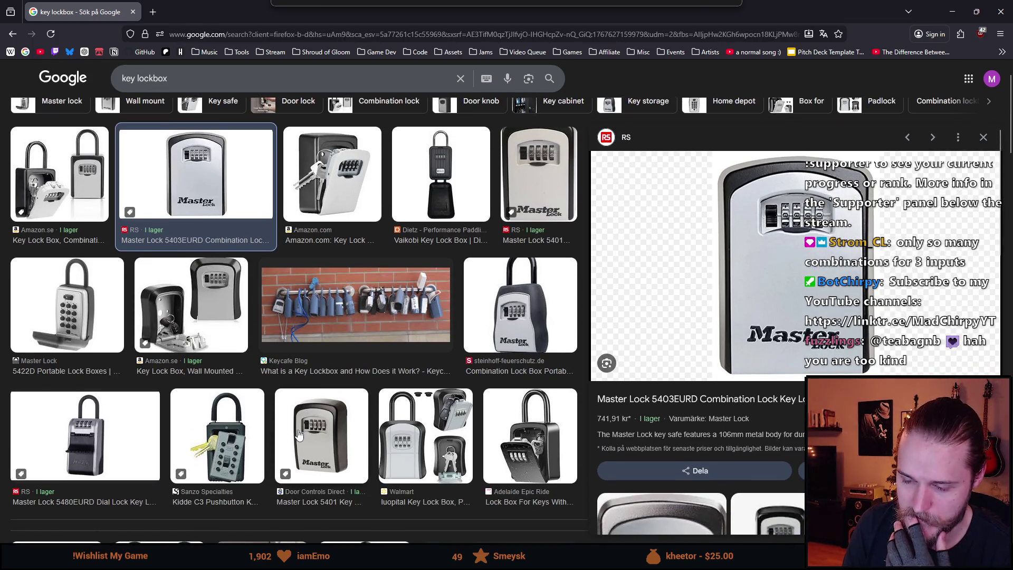
scroll(292, 434, "down", 2)
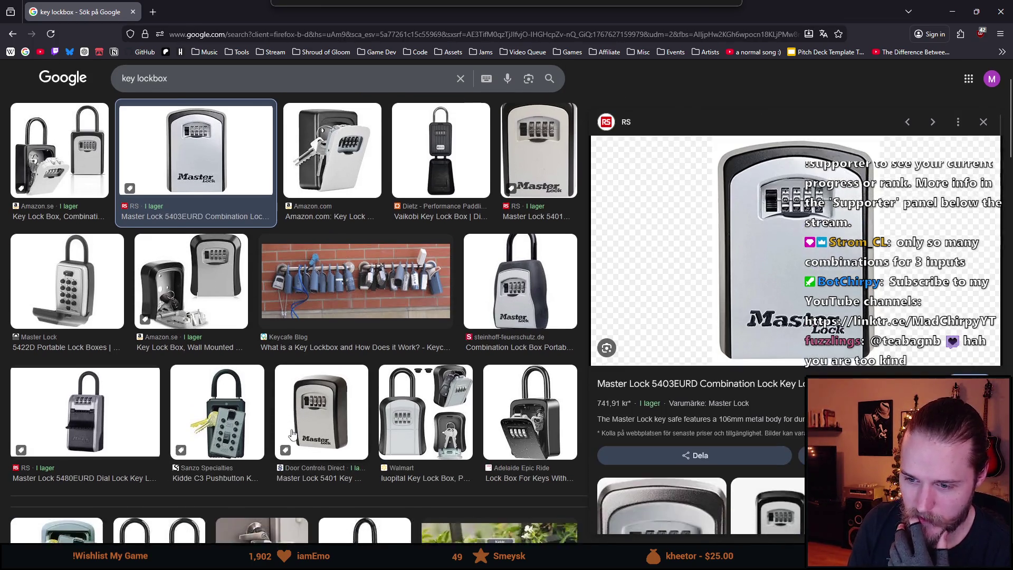
scroll(240, 415, "up", 2)
scroll(240, 416, "up", 1)
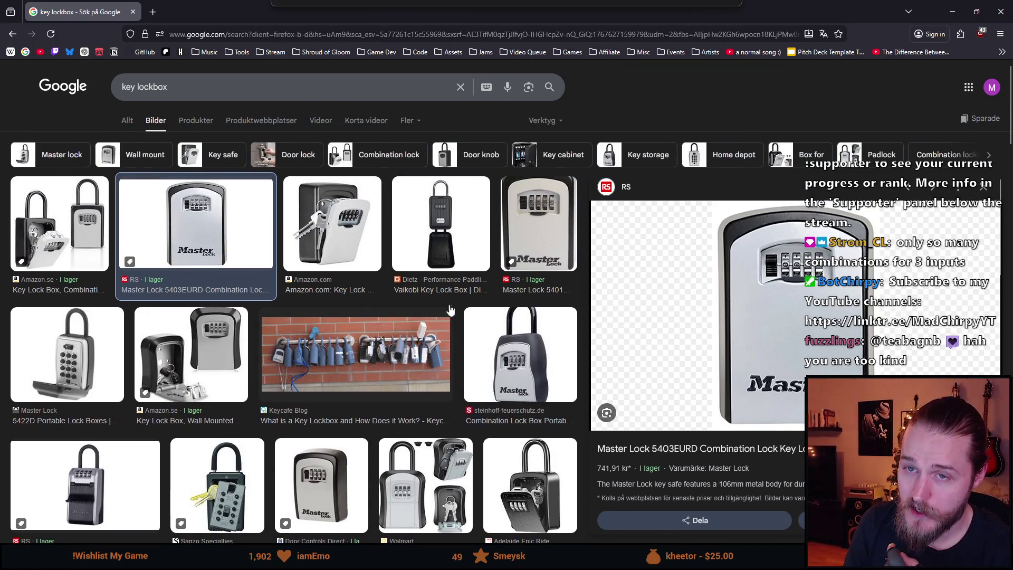
key("alt+Tab")
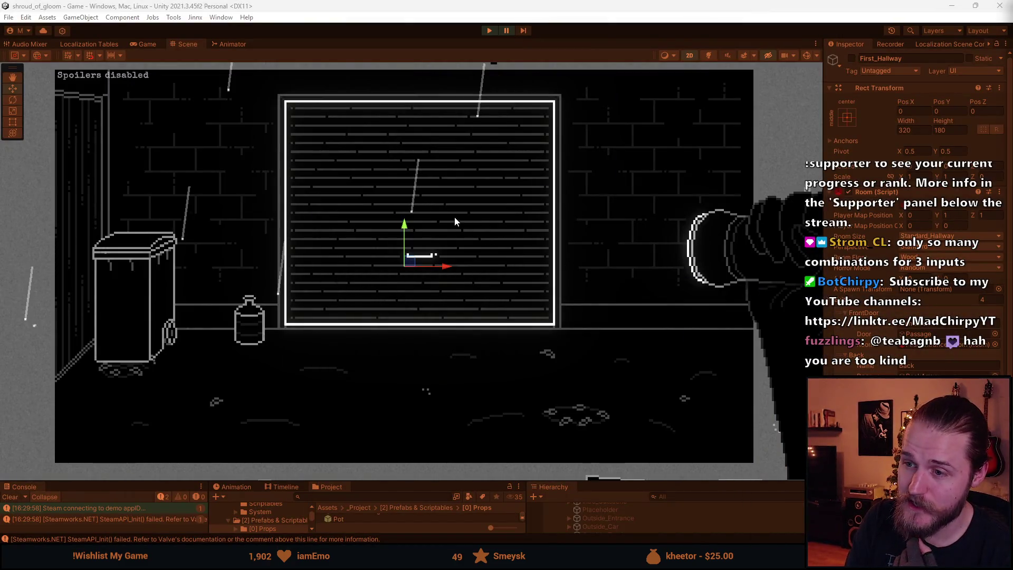
- Briefly play-test the garage room, exit Play mode, and drag the bottom panels much taller
key("ctrl+p")
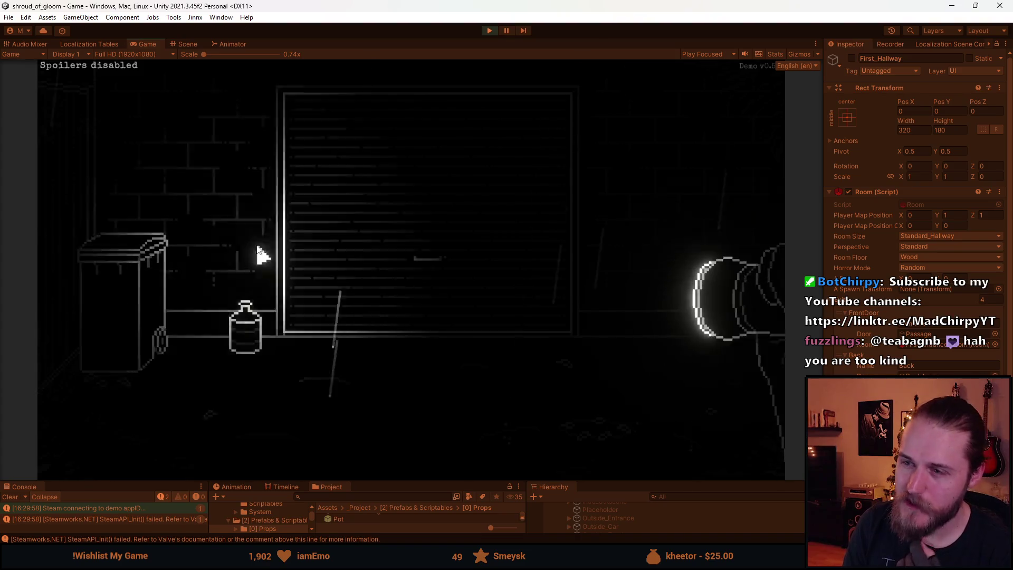
key("Escape")
key("ctrl+p")
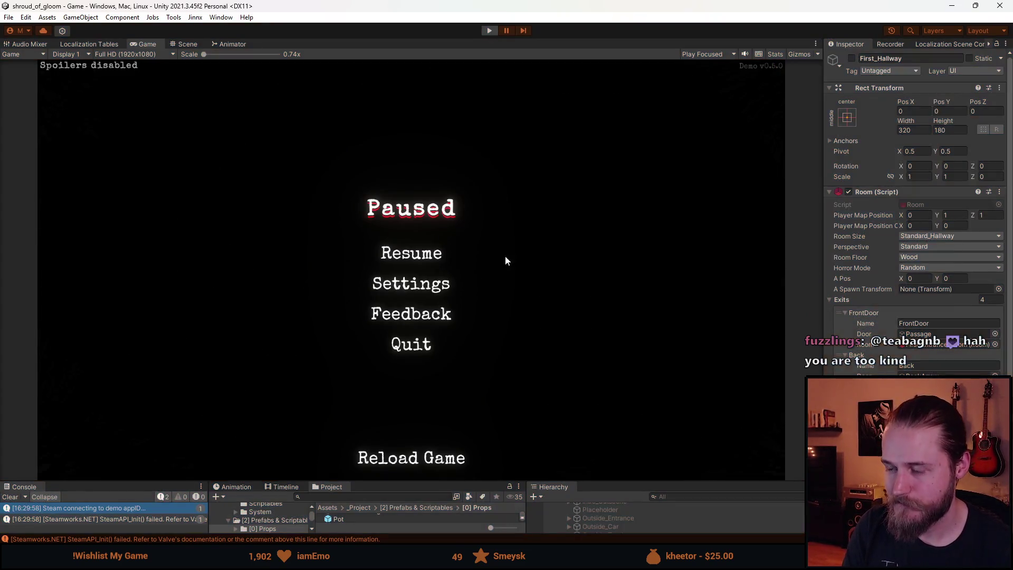
left_click_drag(615, 480, 615, 329)
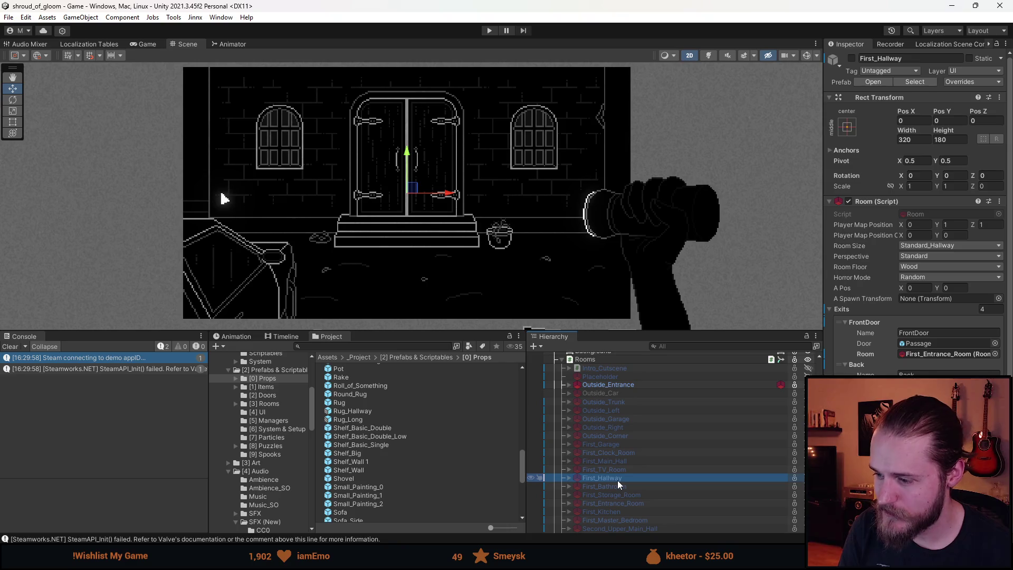
- Inspect First_Garage, Chest_Close_Up and Chest_Locked in the Hierarchy, then start Play mode
left_click(616, 443)
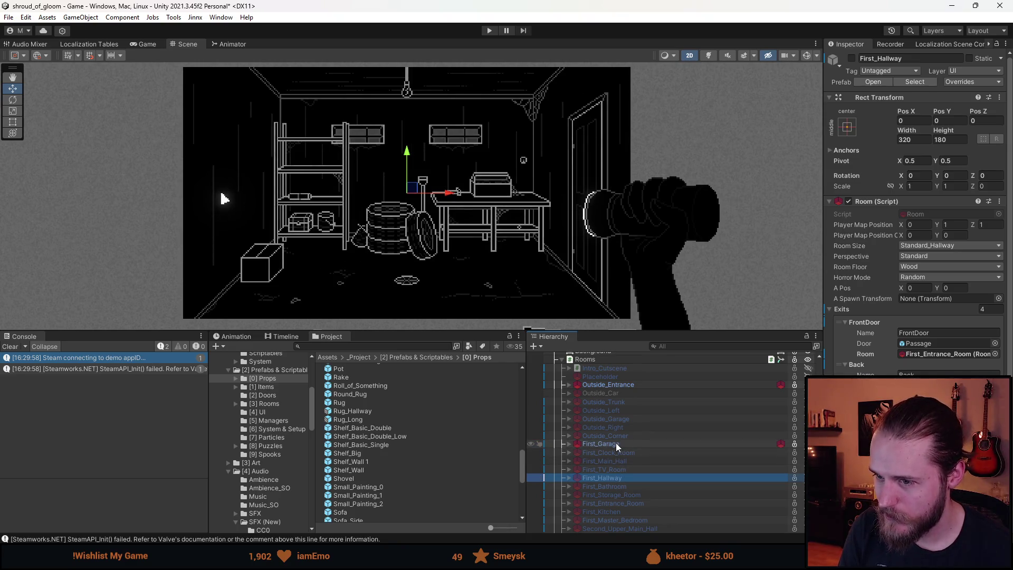
left_click(569, 444)
scroll(575, 449, "down", 5)
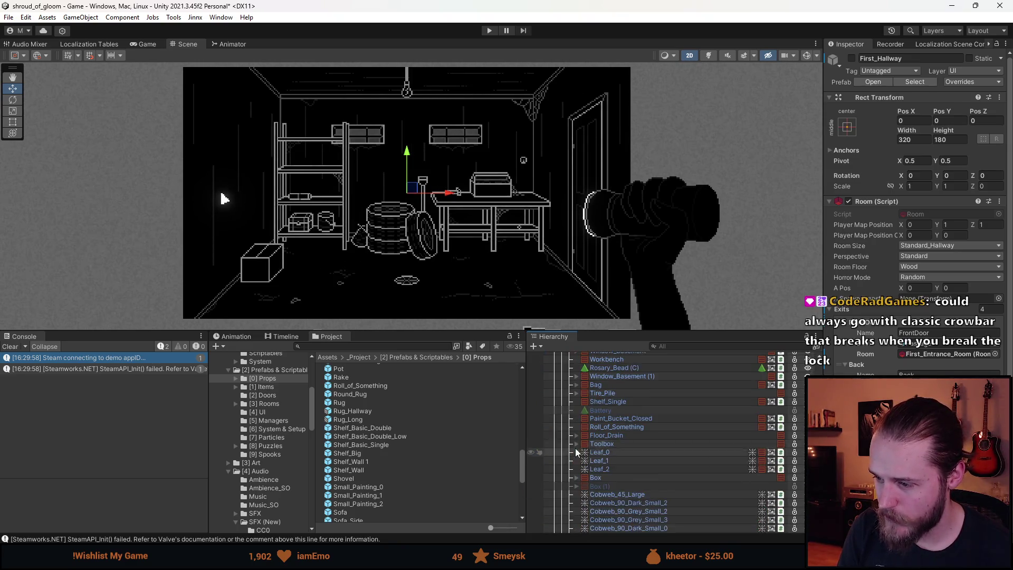
left_click(620, 476)
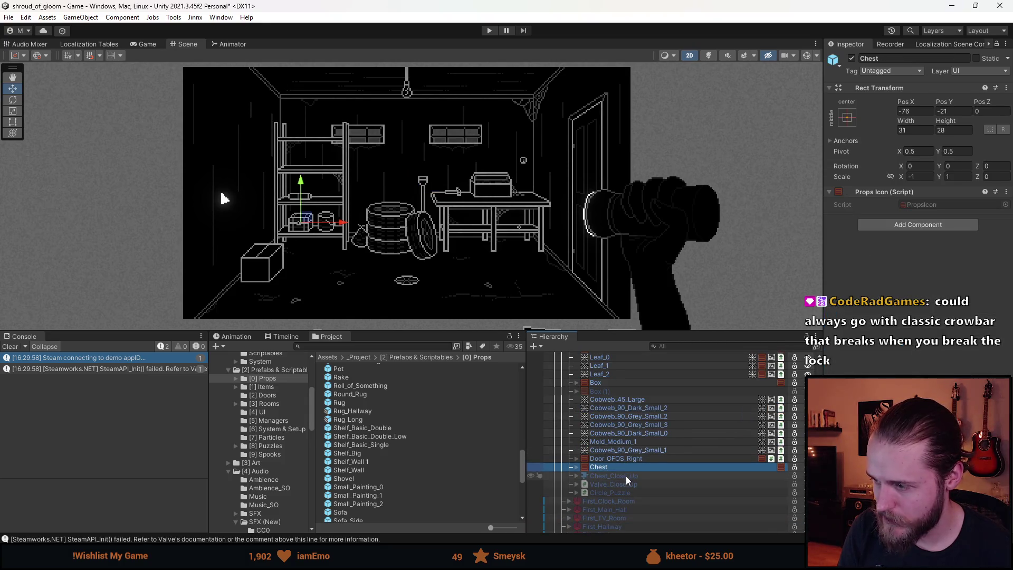
left_click(587, 467)
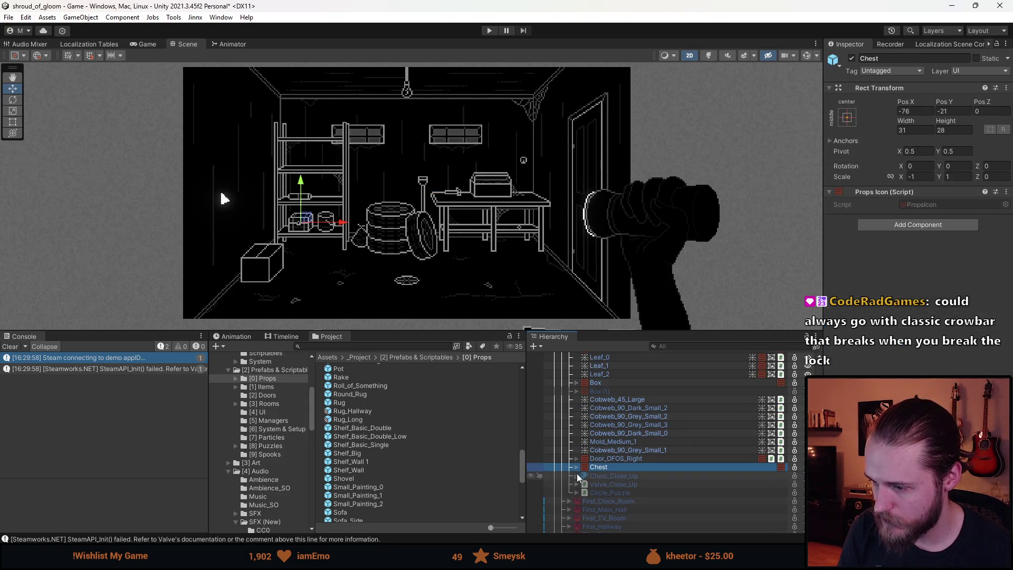
left_click(576, 467)
left_click(616, 475)
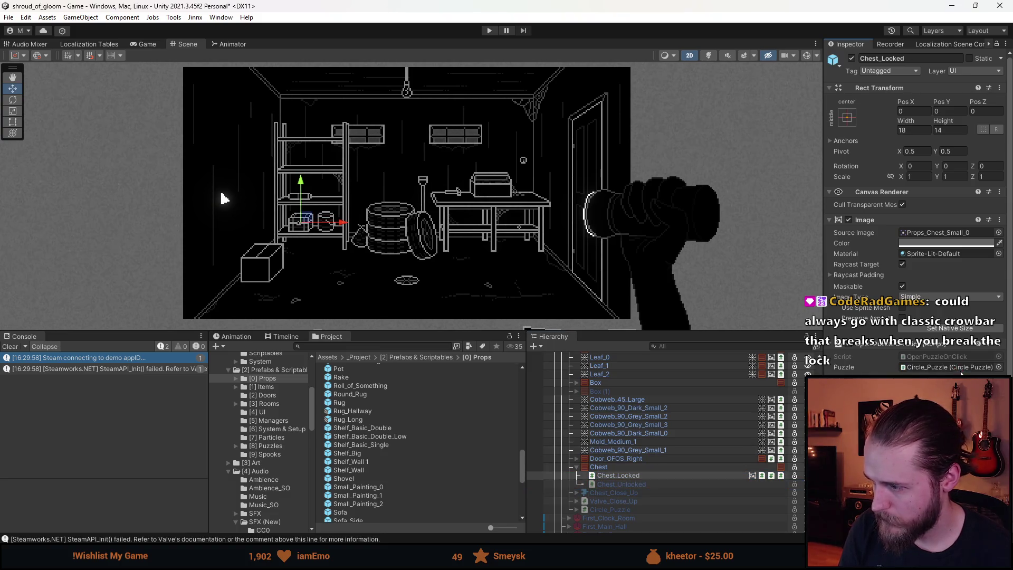
left_click(488, 30)
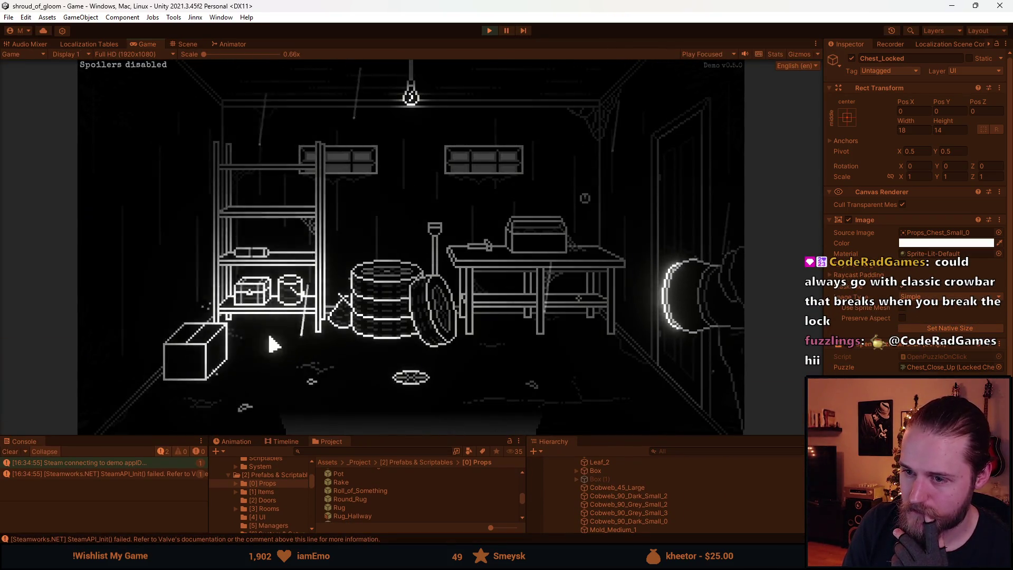
- Try the door, grant the Master Key from the F1 dev tools, then restart Play mode
left_click(695, 244)
key("F1")
left_click(559, 154)
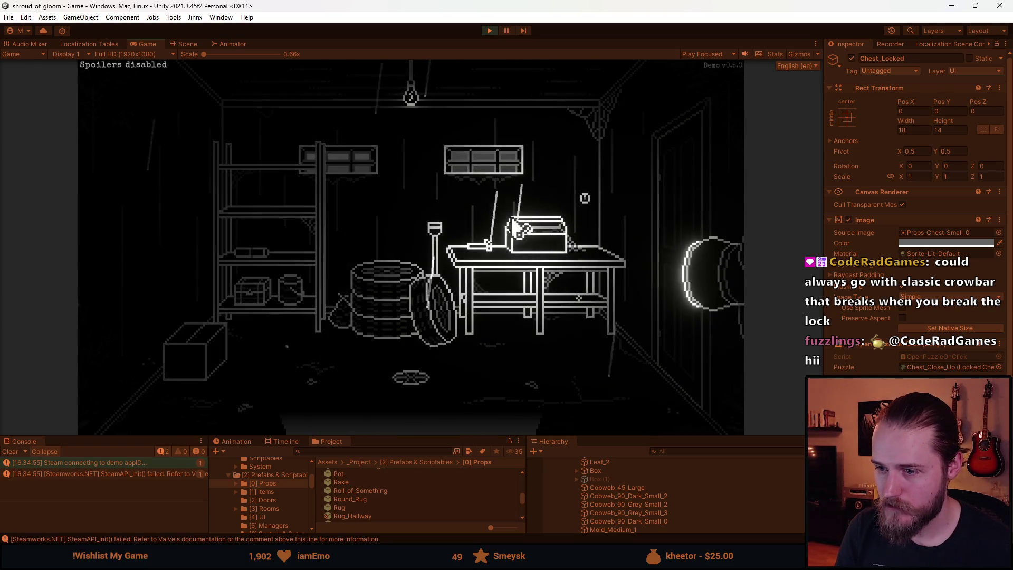
key("Escape")
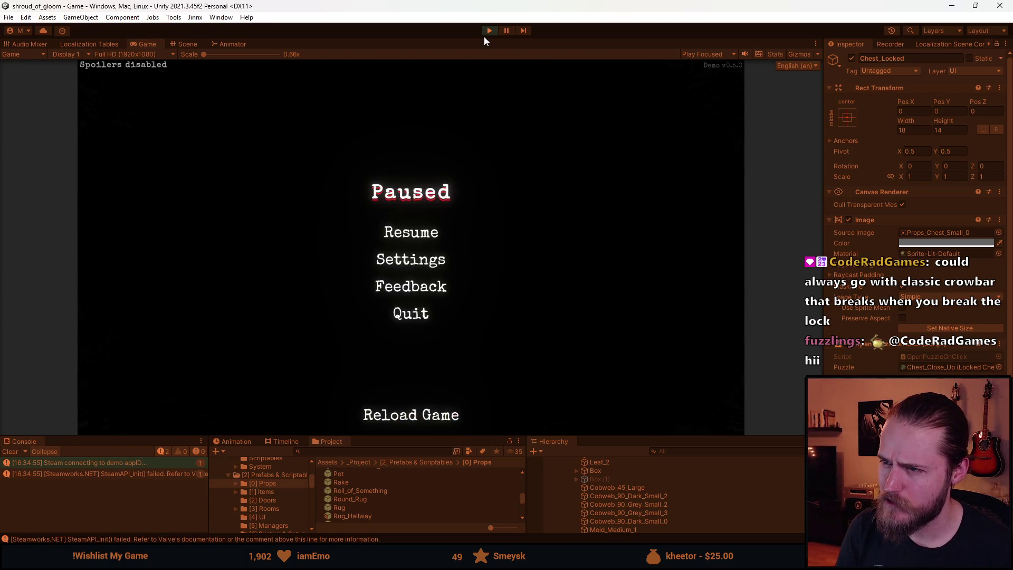
left_click(491, 33)
left_click(490, 30)
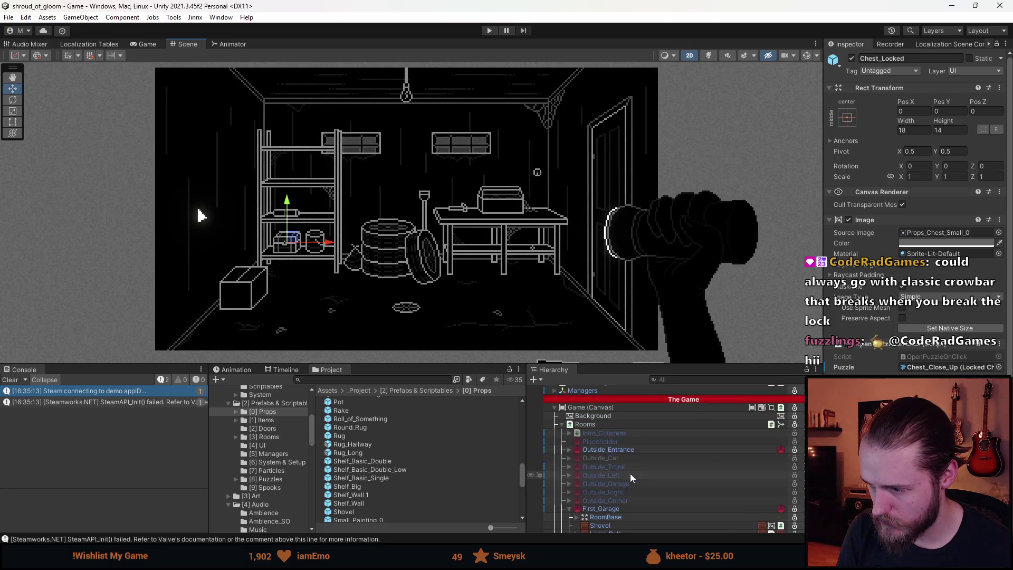
left_click(489, 31)
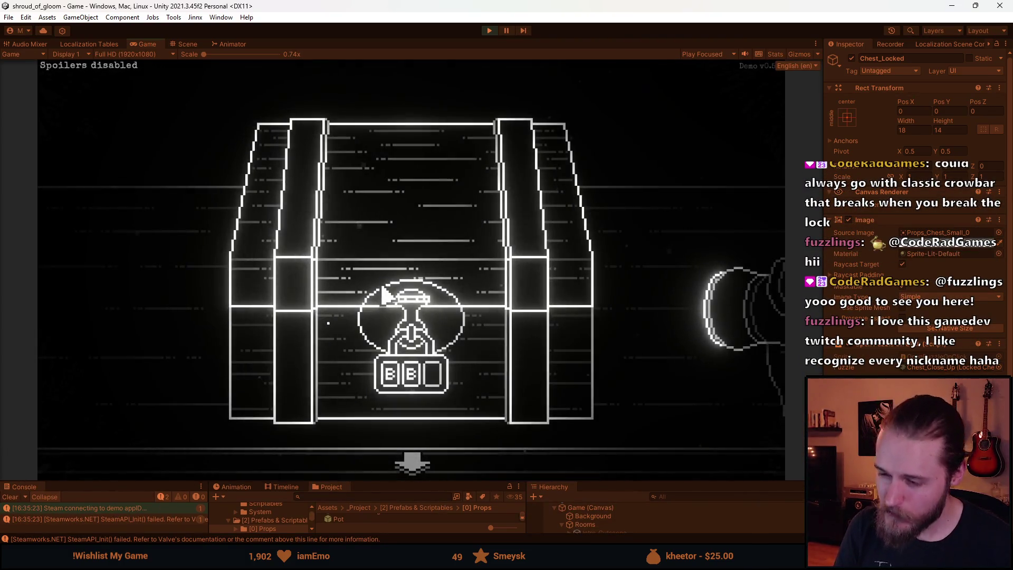
- Turn the chest's dial lock to HGO, then back out through the storage room to the shutter room
left_click(425, 393)
left_click(390, 378)
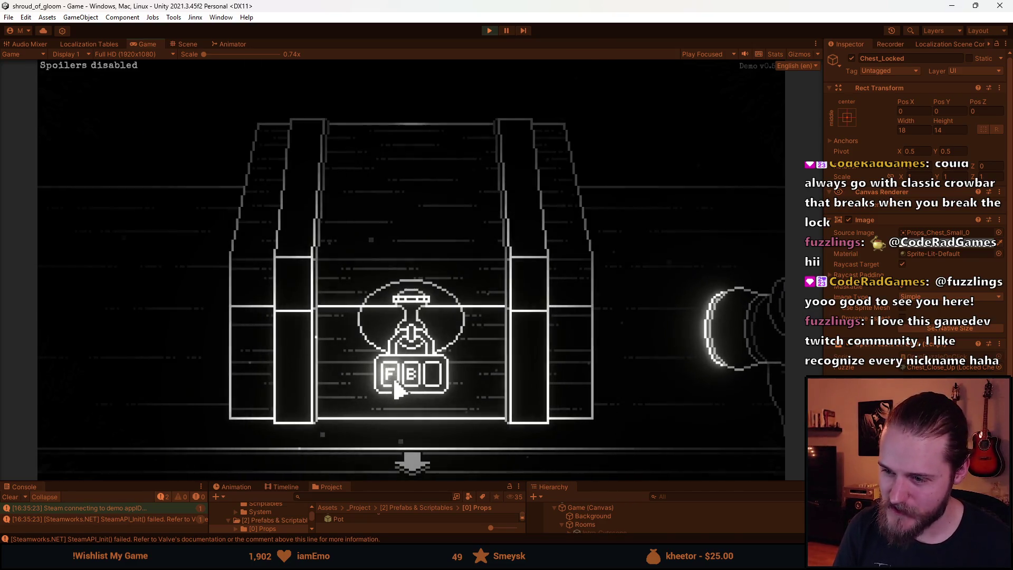
left_click(415, 391)
left_click(411, 383)
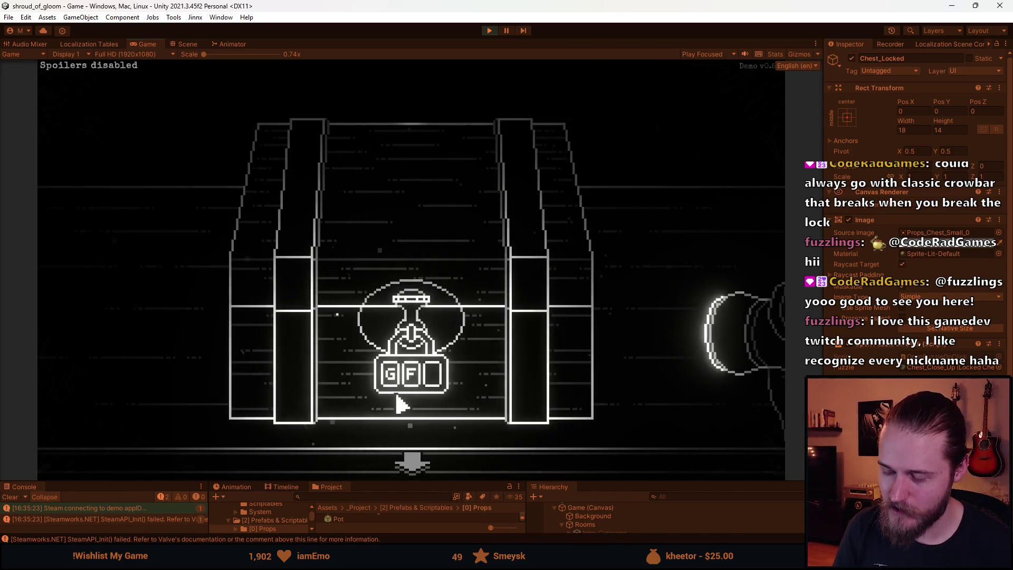
left_click(390, 379)
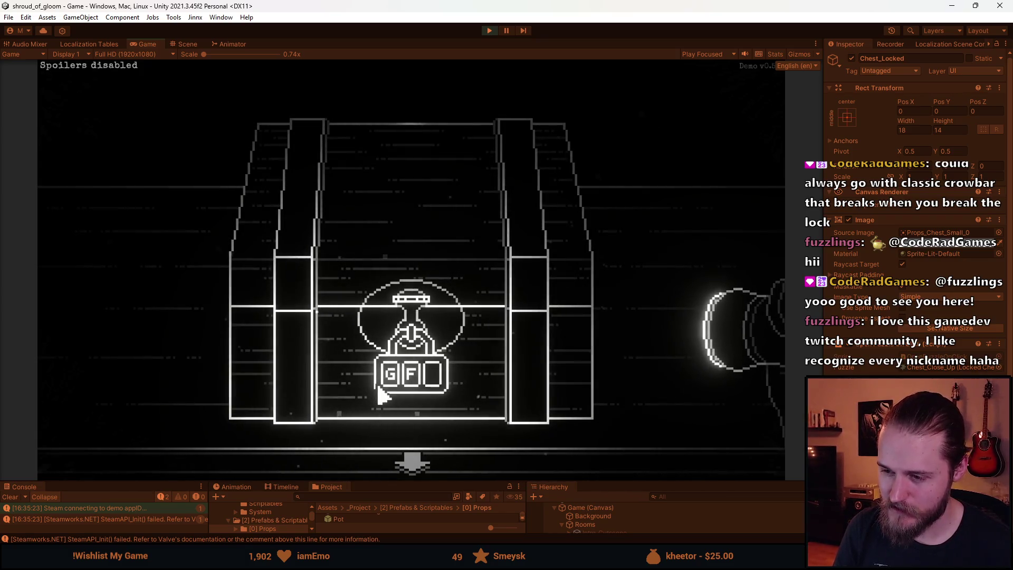
left_click(407, 390)
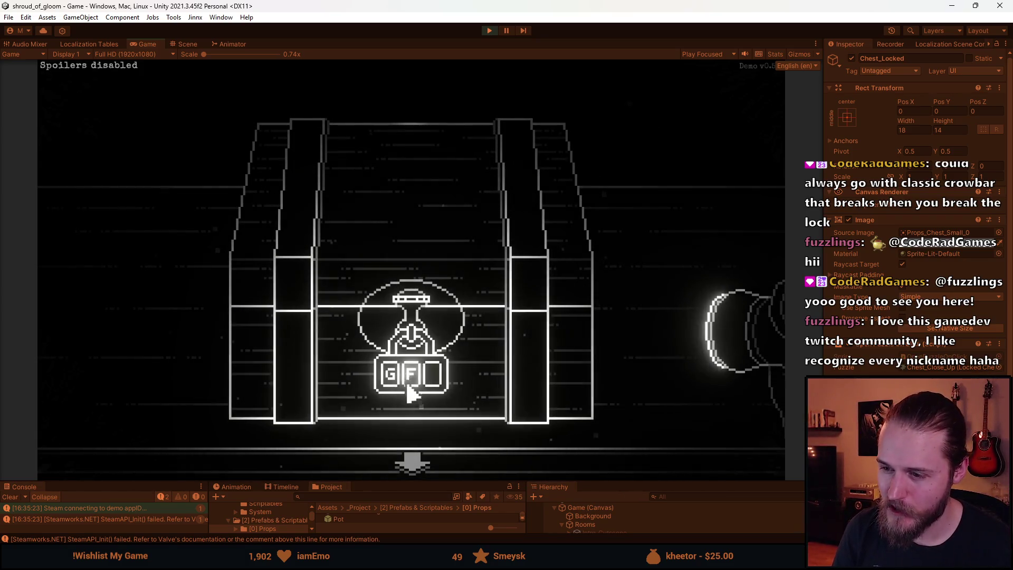
left_click(397, 397)
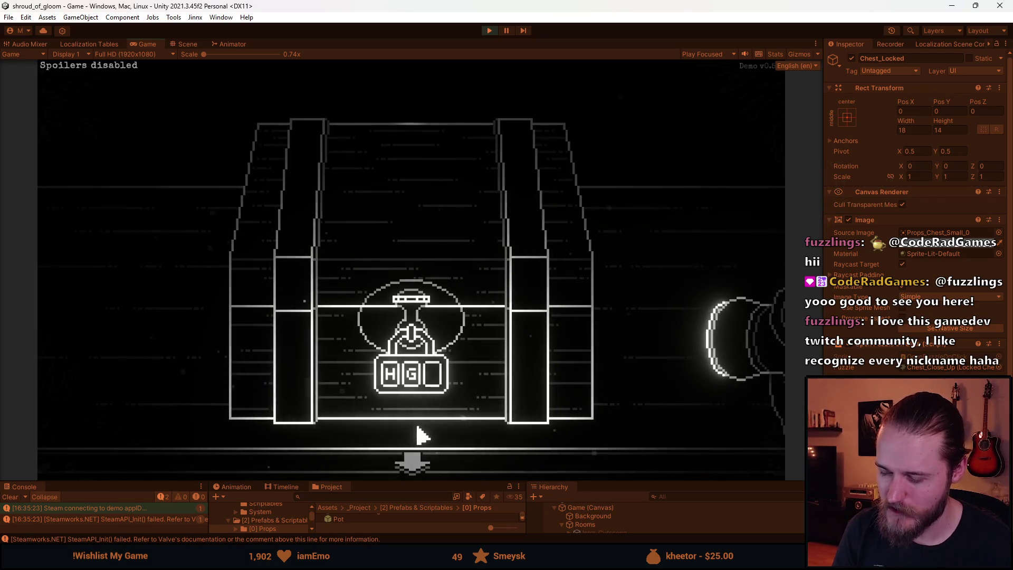
left_click(412, 465)
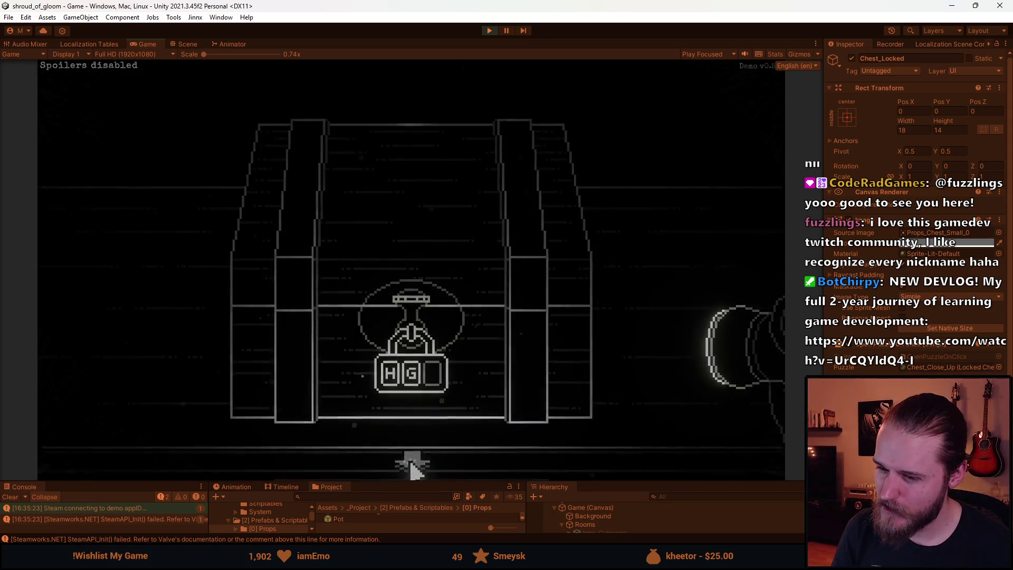
left_click(410, 458)
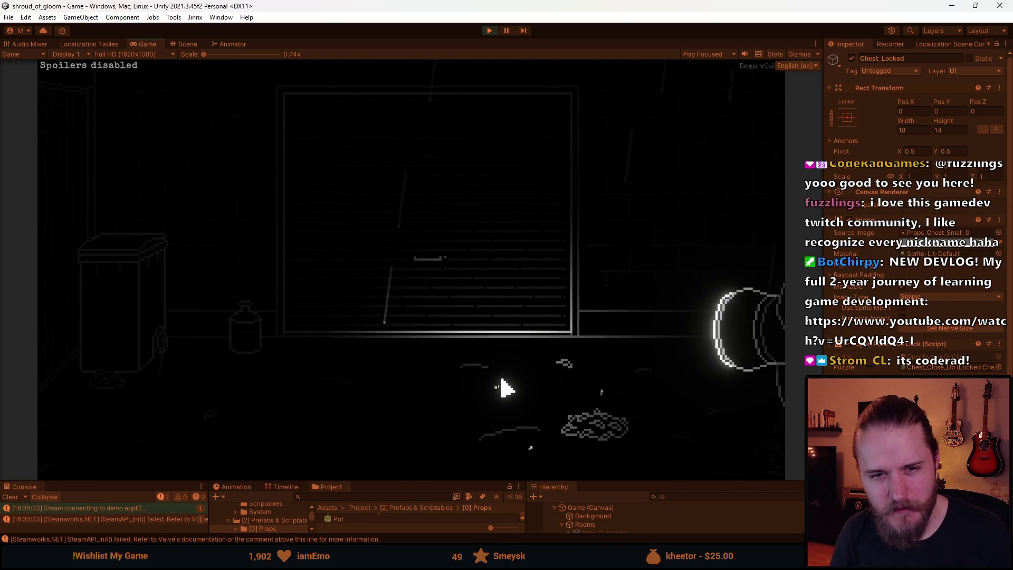
- Pause and resume the game from the Paused menu, then bring up the Discord window
key("Escape")
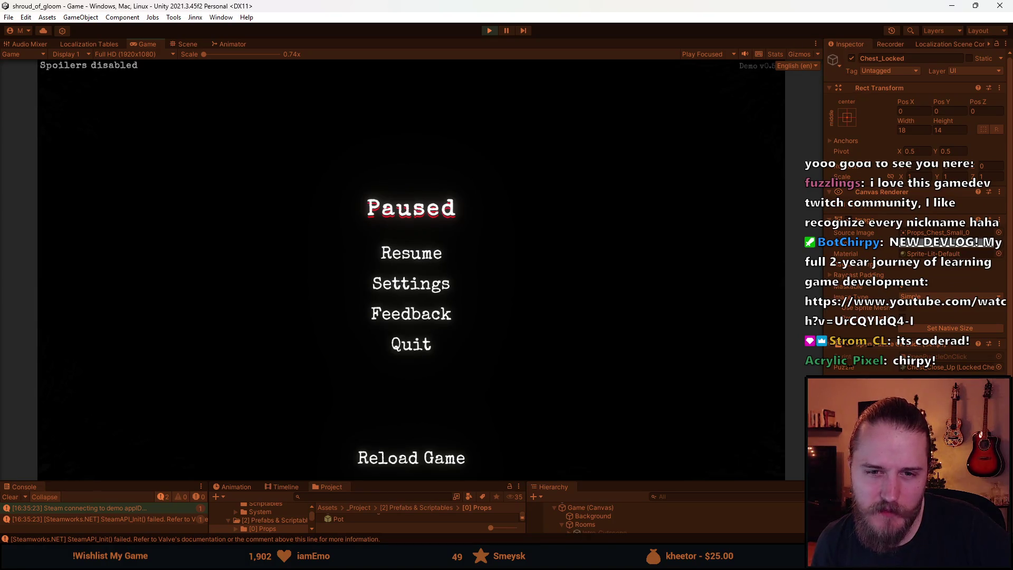
left_click(376, 254)
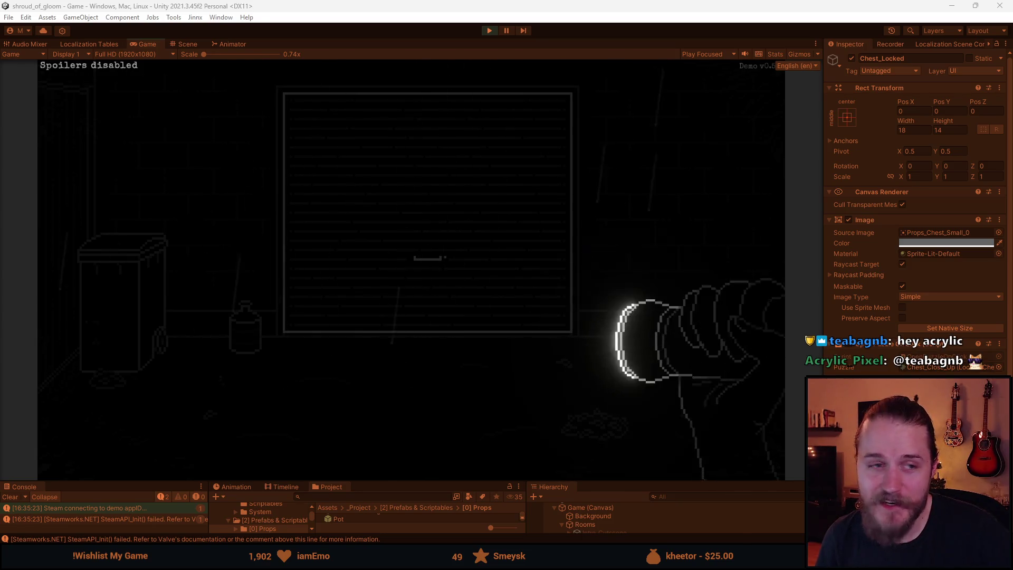
key("alt+Tab")
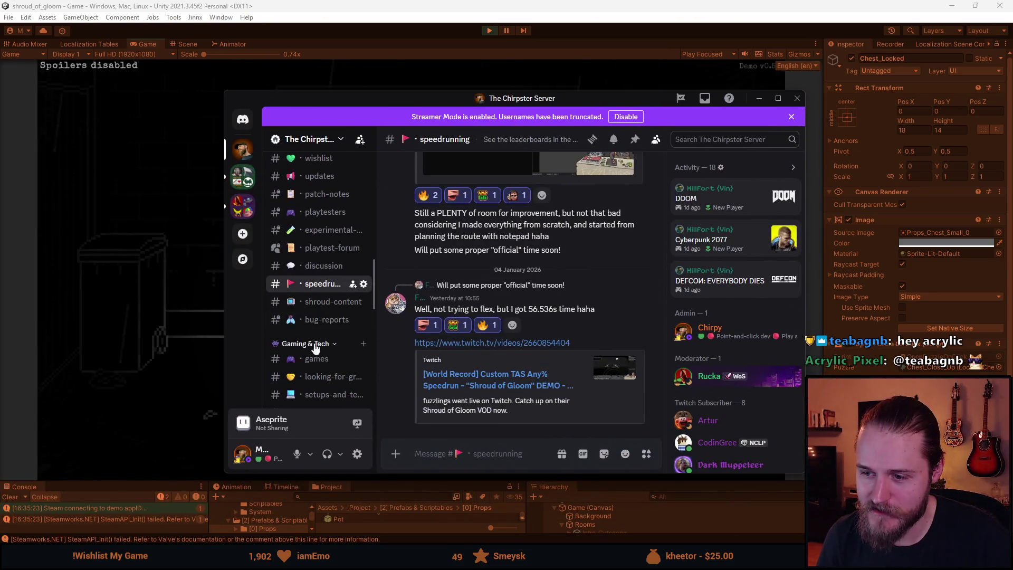
- View the #setups-and-tech cable-management photos full-screen, advancing two pictures to the desk setup
scroll(325, 322, "down", 2)
left_click(321, 342)
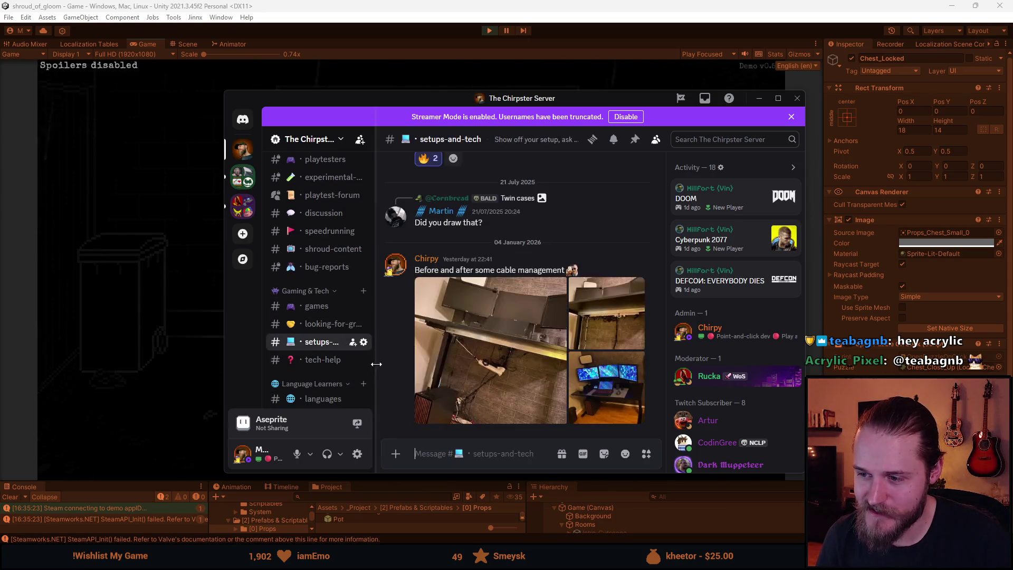
left_click(554, 288)
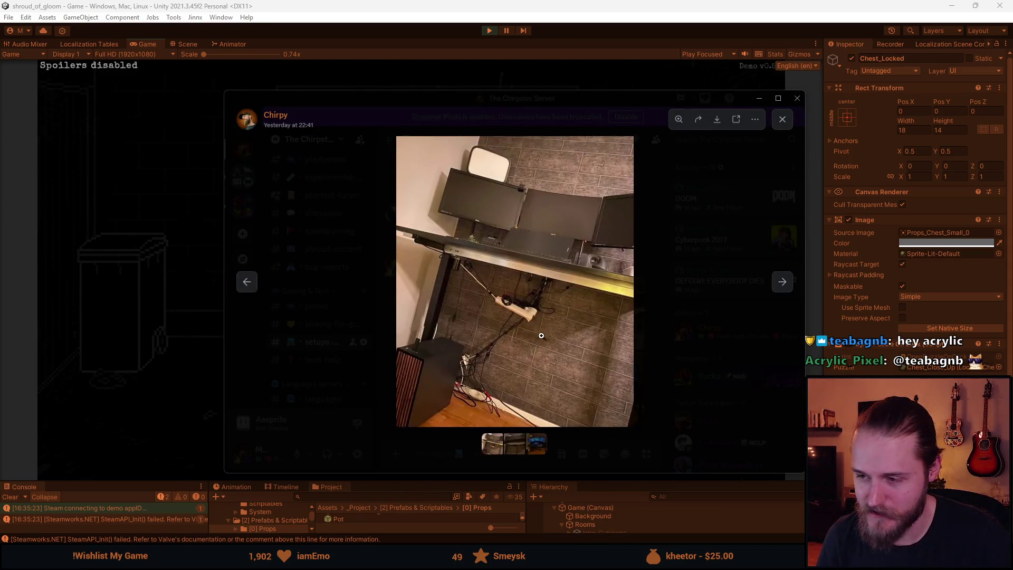
left_click(777, 98)
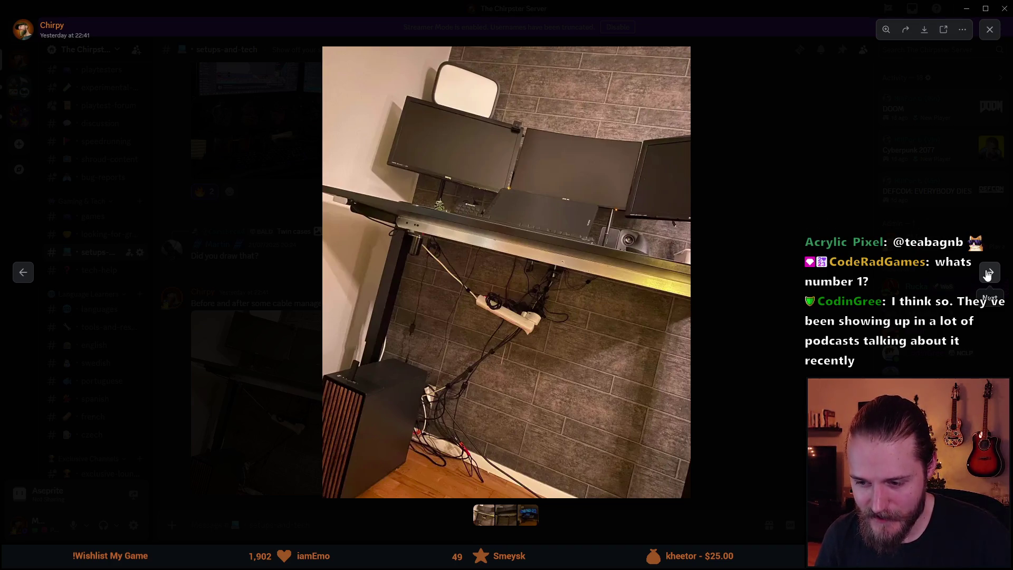
left_click(989, 273)
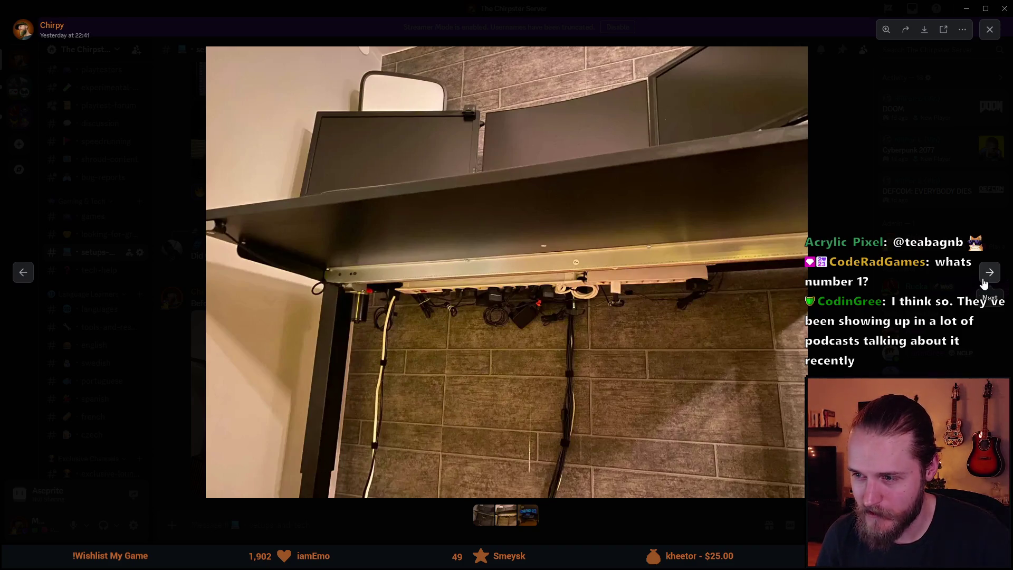
left_click(989, 273)
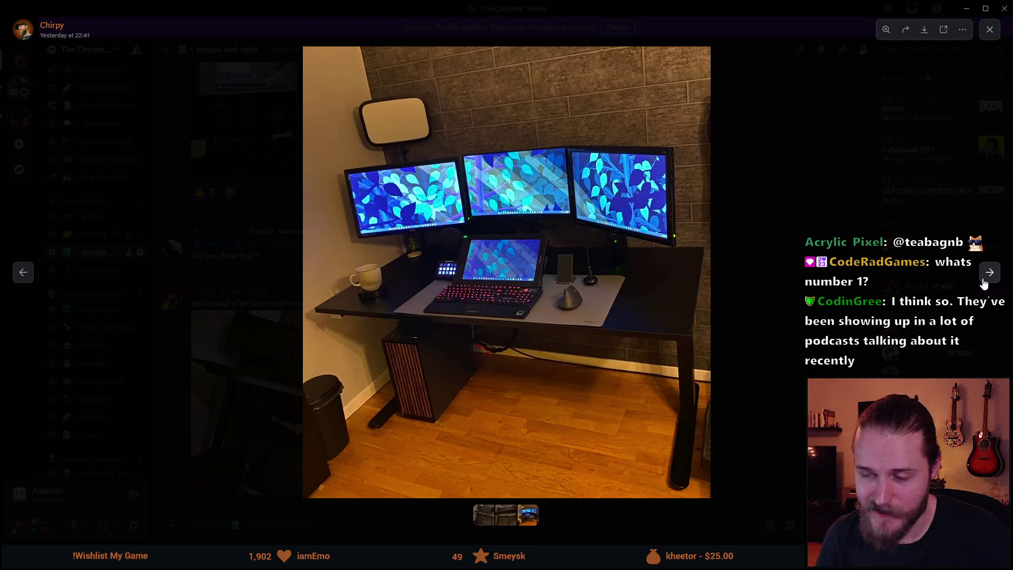
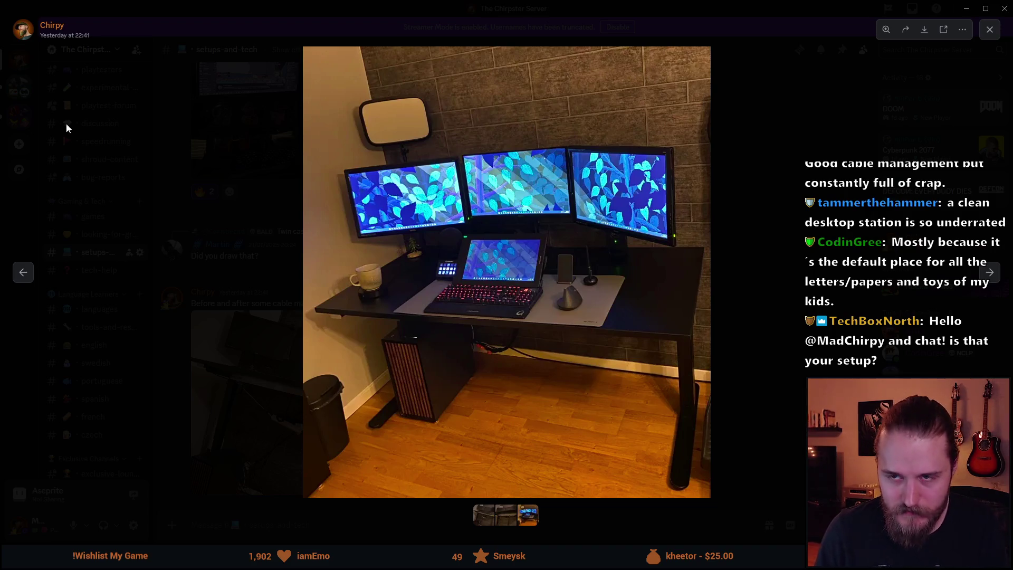
- Dismiss the enlarged desk-setup photo in Discord and return to the Unity editor
left_click(226, 198)
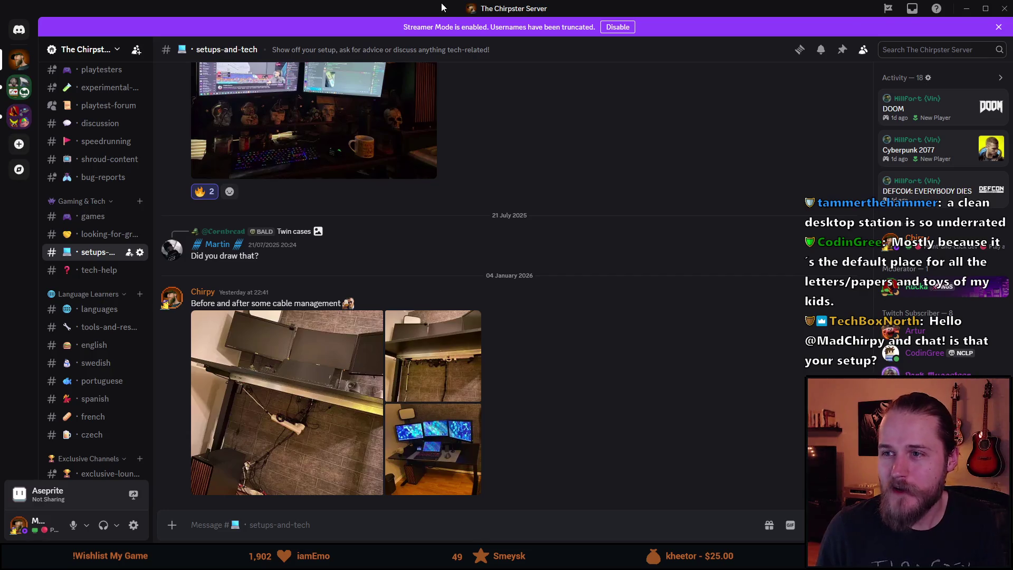
key("alt+Tab")
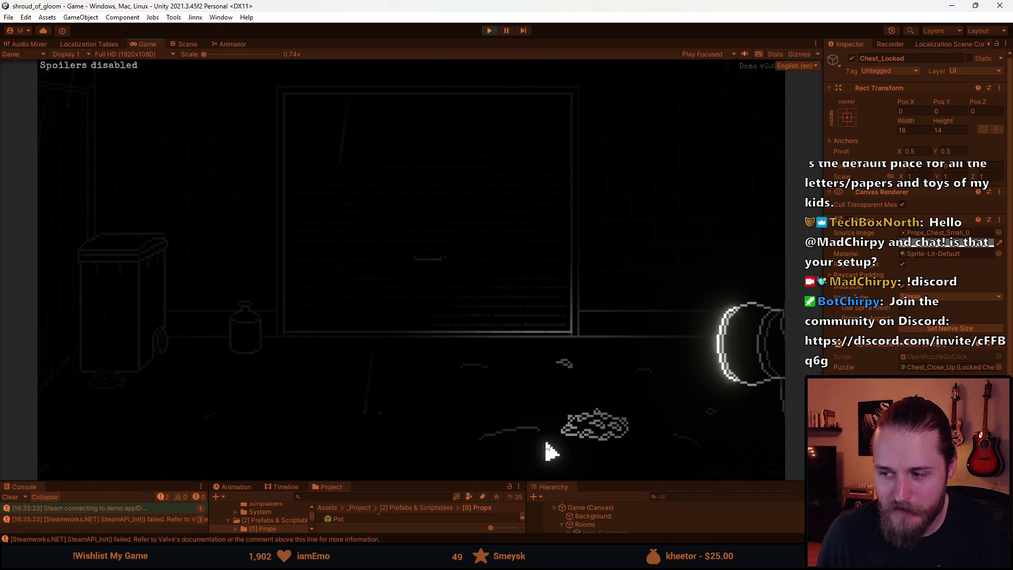
- Inspect the storage room's shuttered chest and small shelf chest close-ups in the running game
key("F1")
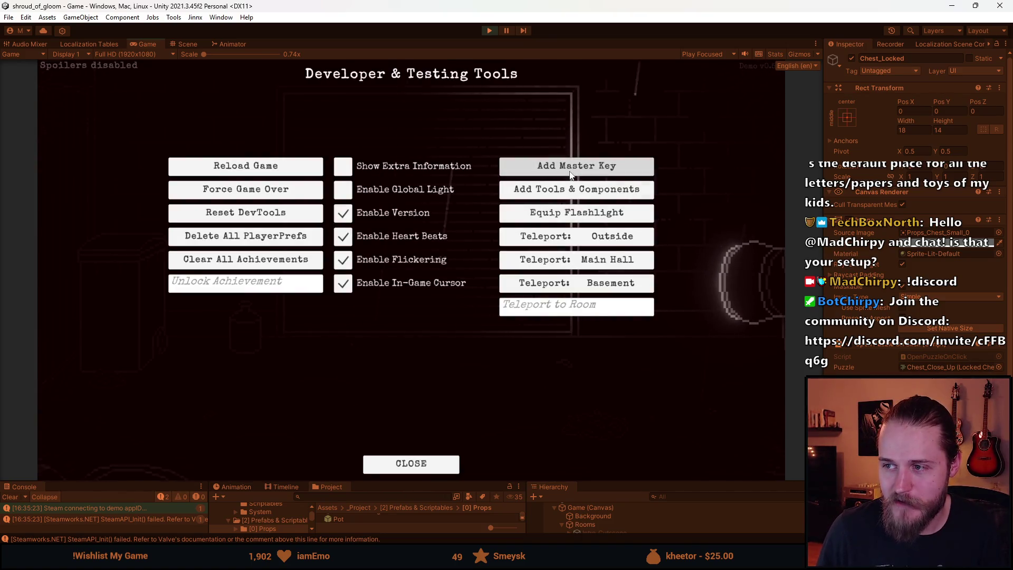
key("F1")
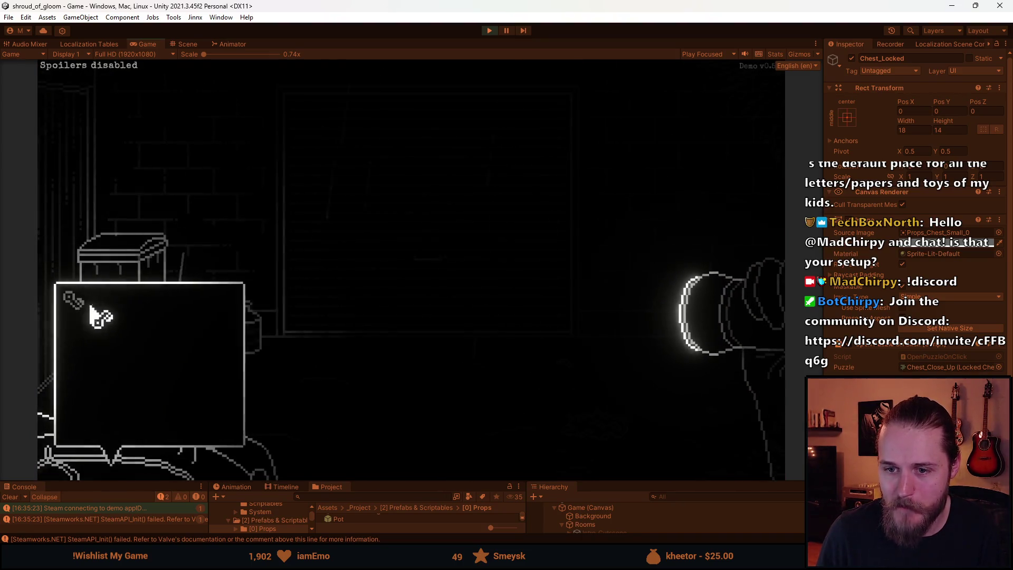
left_click(446, 333)
left_click(253, 248)
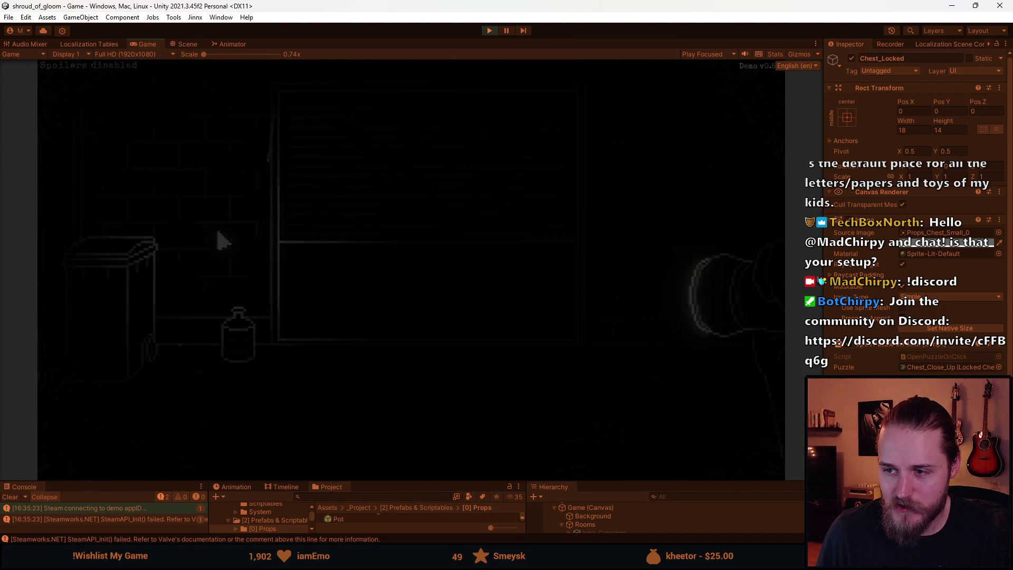
left_click(227, 332)
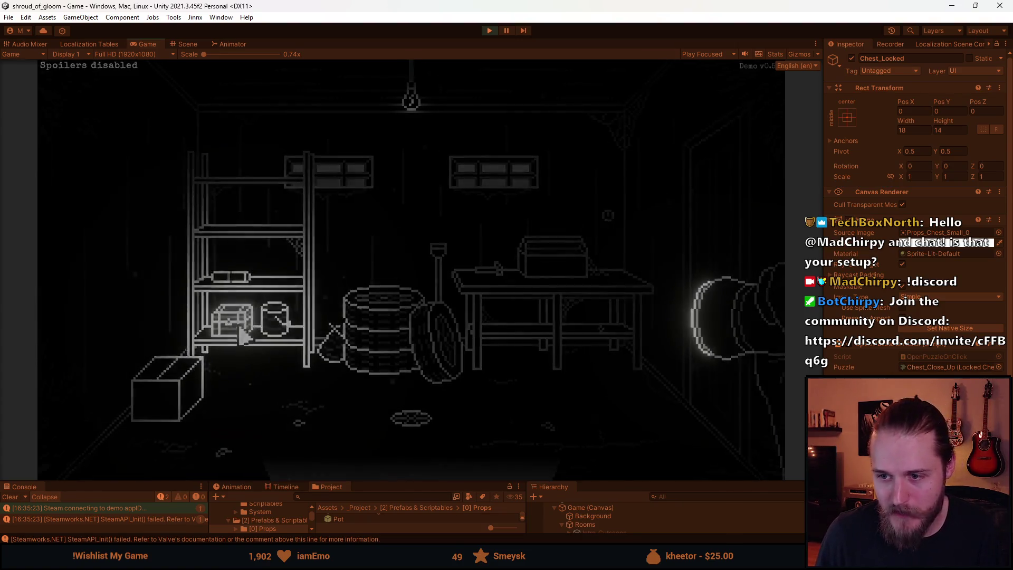
left_click(416, 463)
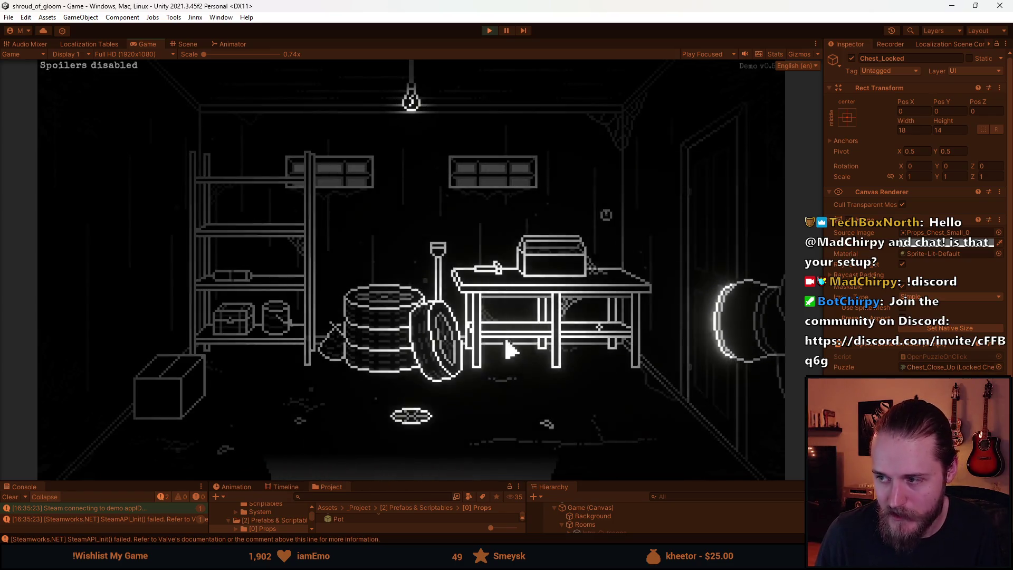
- Teleport to the Second_Office room using the developer tools overlay
key("F1")
left_click(550, 306)
type("Second_OP")
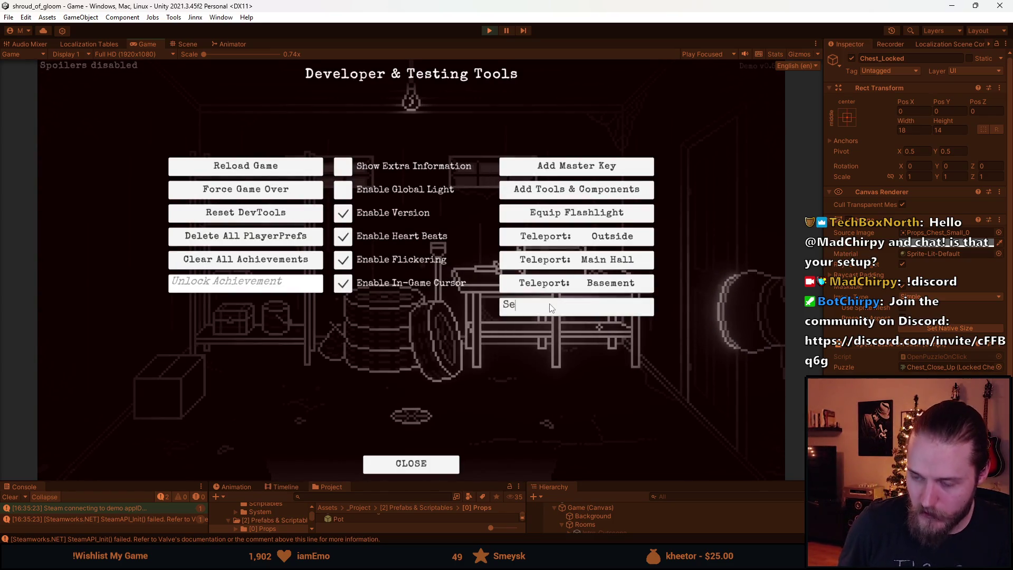
key("BackSpace")
type("ffice")
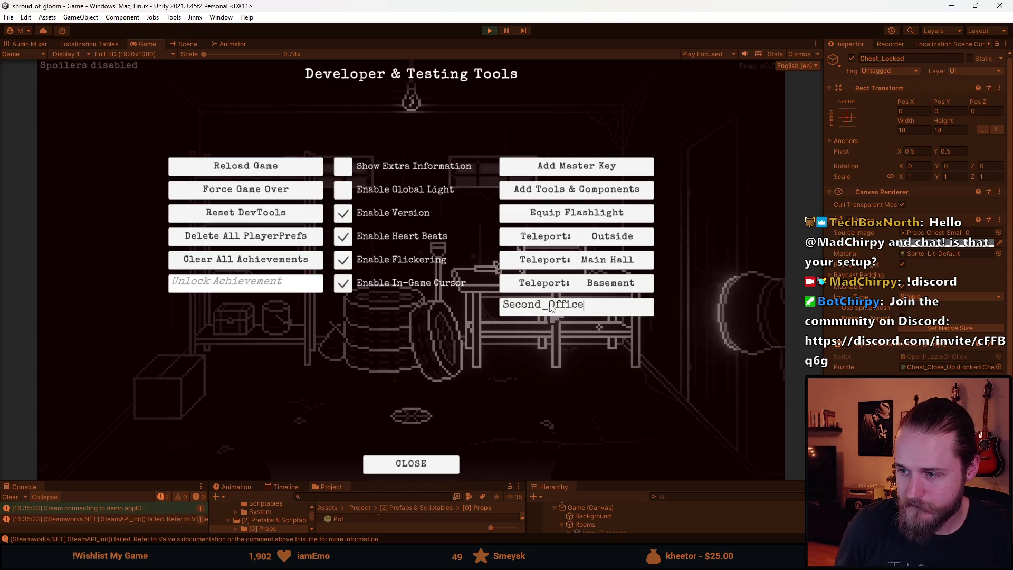
key("Return")
- View the keypad behind the office wall picture twice, then stop play mode
left_click(413, 199)
left_click(412, 462)
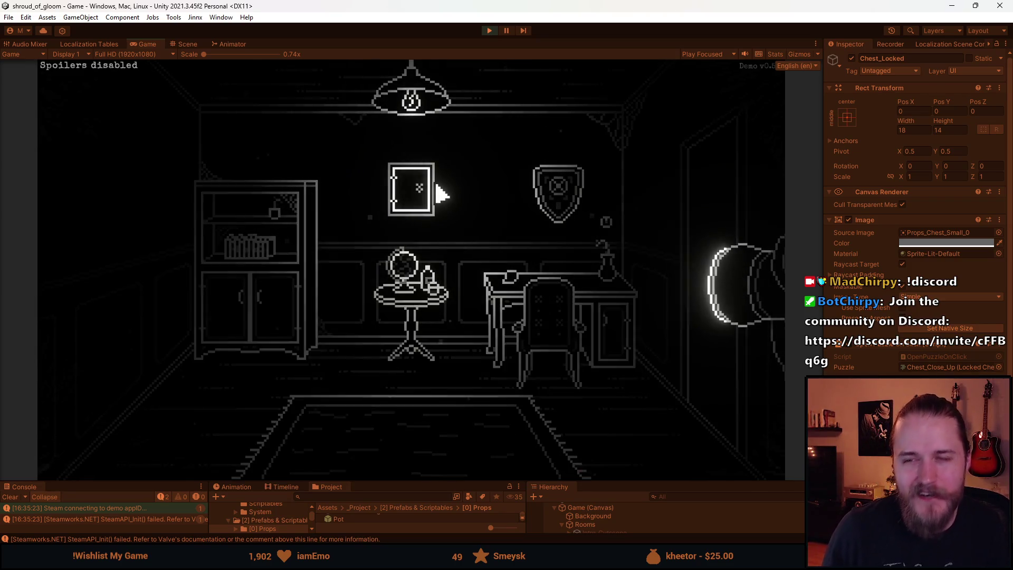
left_click(422, 196)
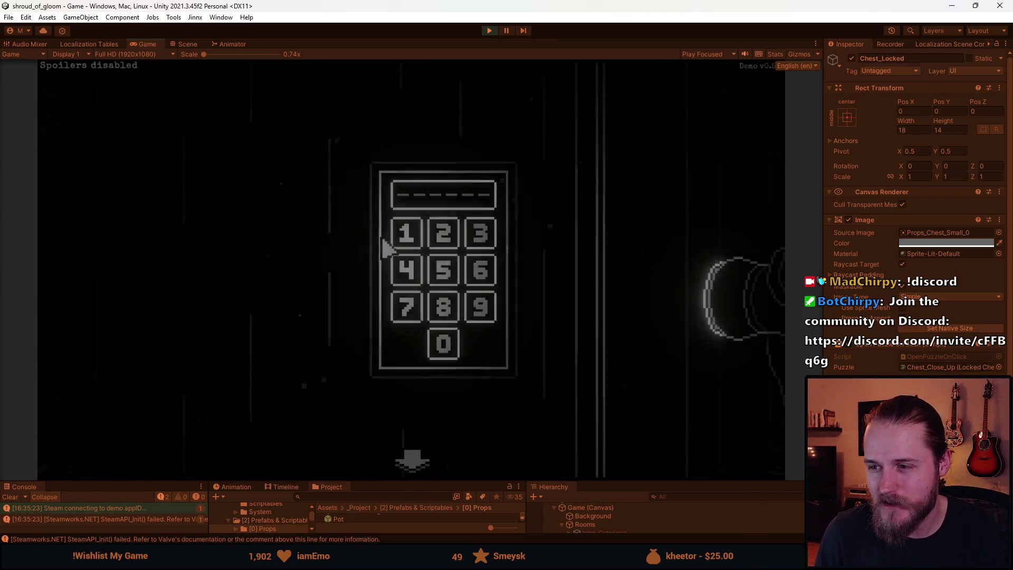
left_click(411, 464)
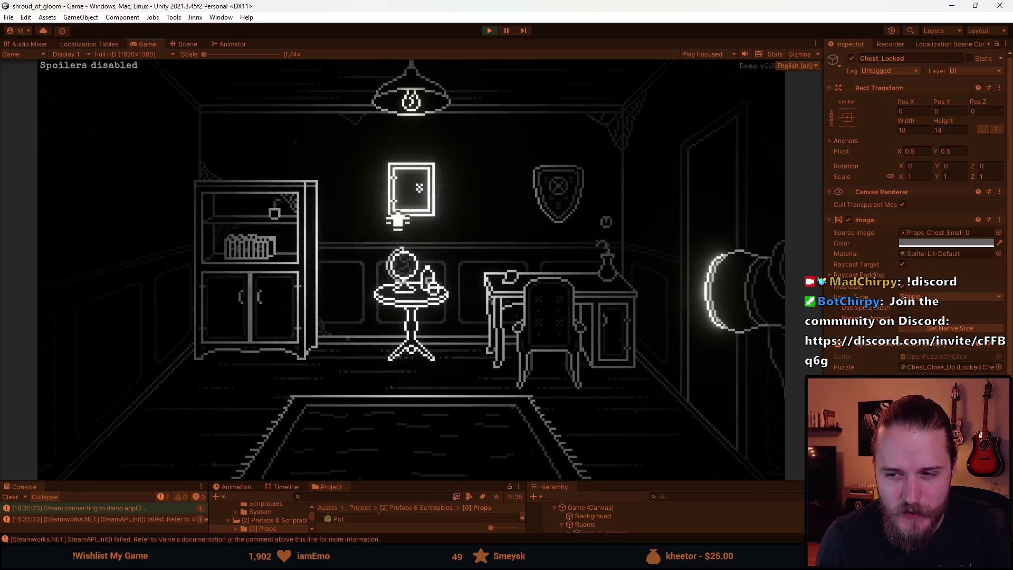
left_click(490, 31)
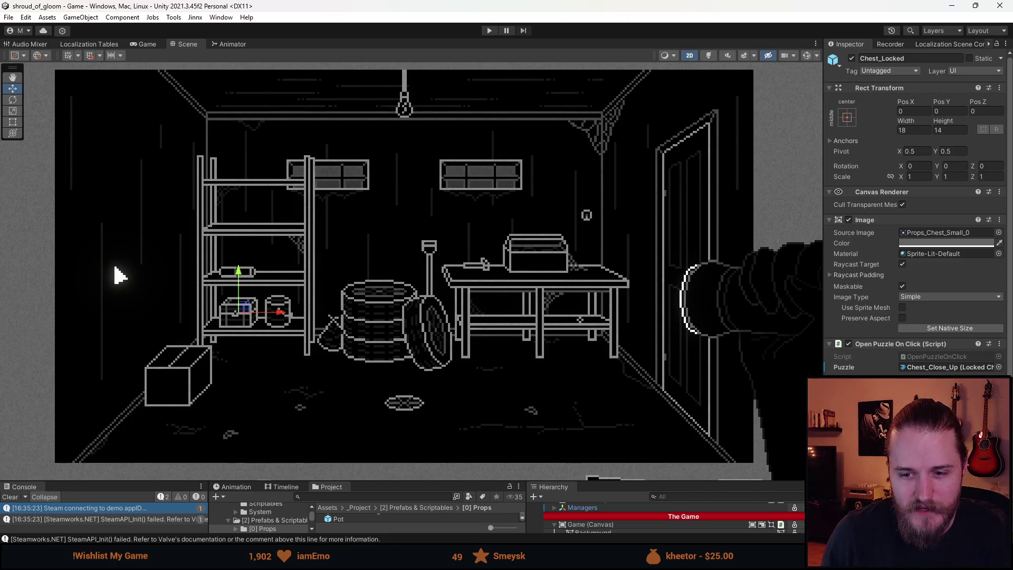
- Deselect Chest_Locked in the Scene view and start play mode again
left_click(11, 247)
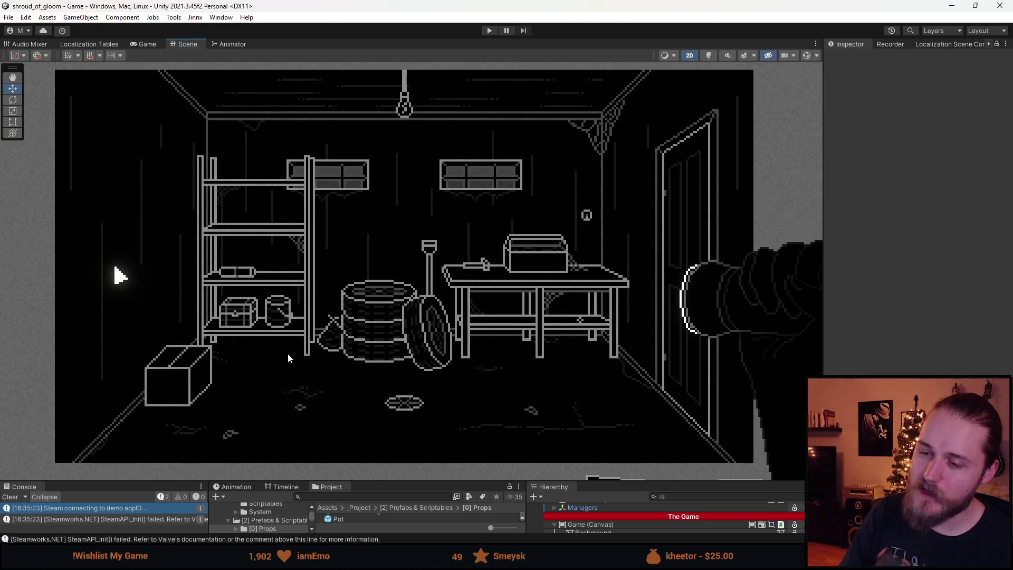
scroll(404, 209, "down", 1)
left_click(496, 31)
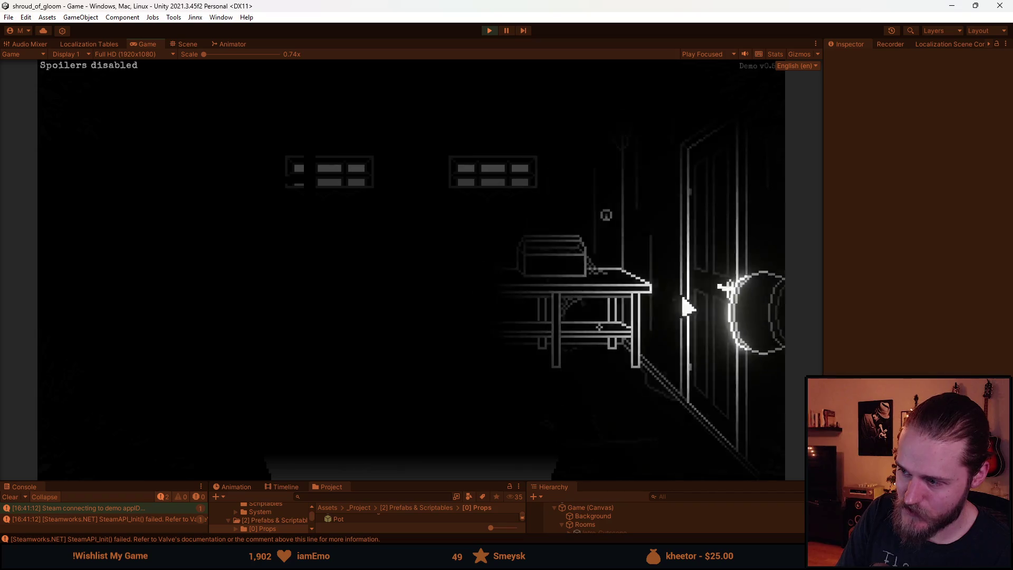
- Check the shelf chest padlock and window close-ups, pause the game, then stop play mode
left_click(259, 328)
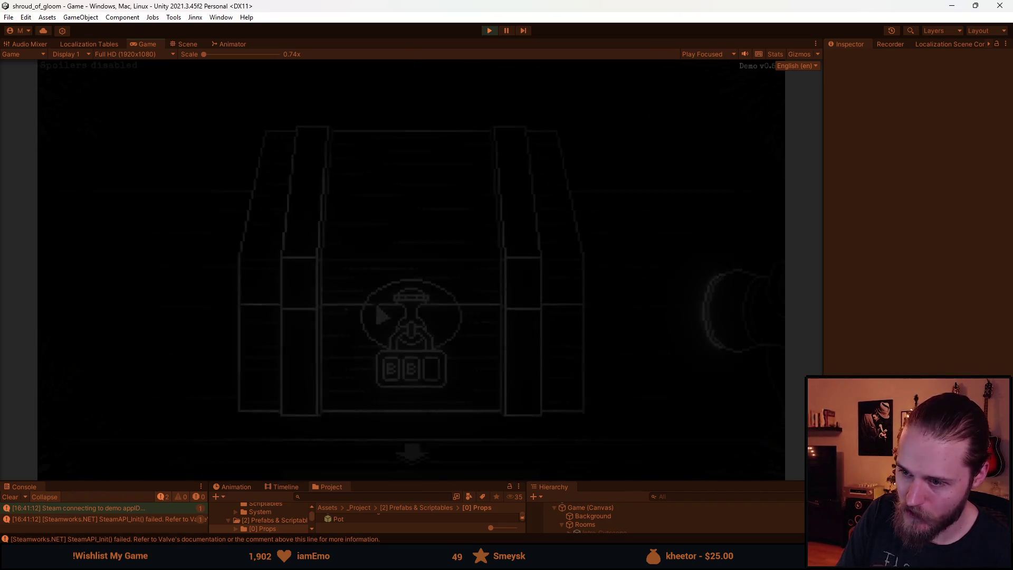
left_click(417, 466)
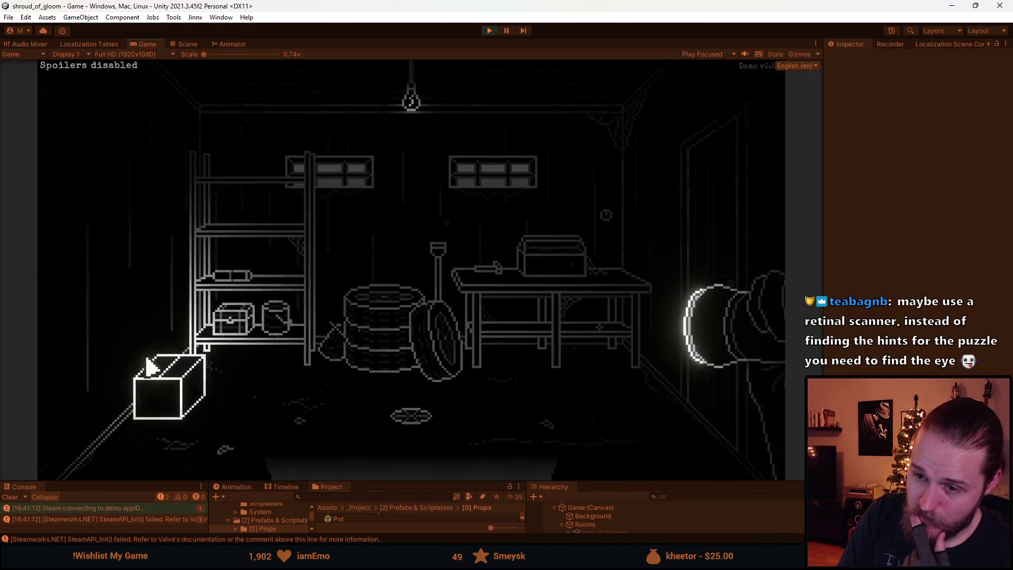
left_click(424, 455)
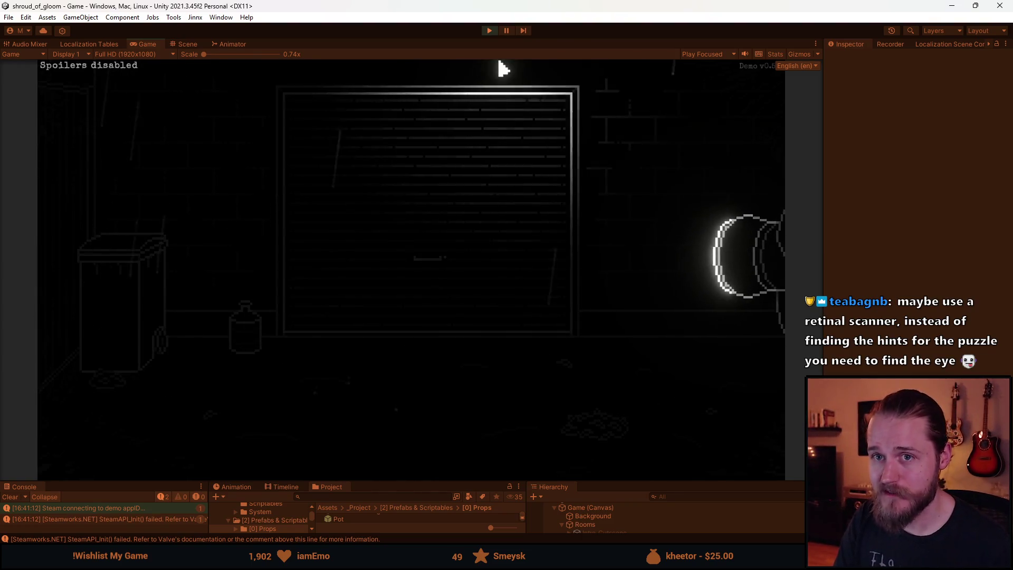
key("Escape")
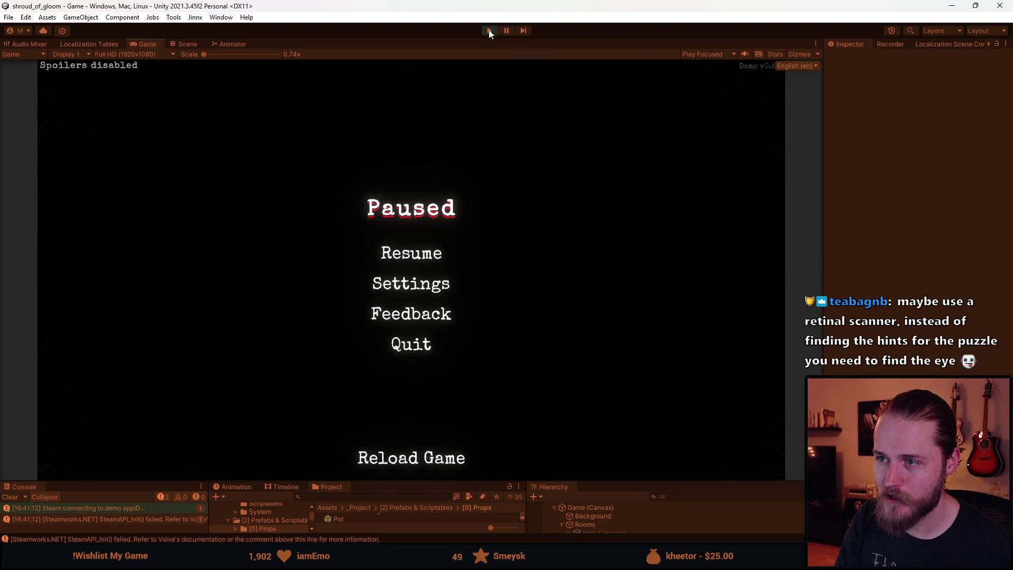
left_click(488, 29)
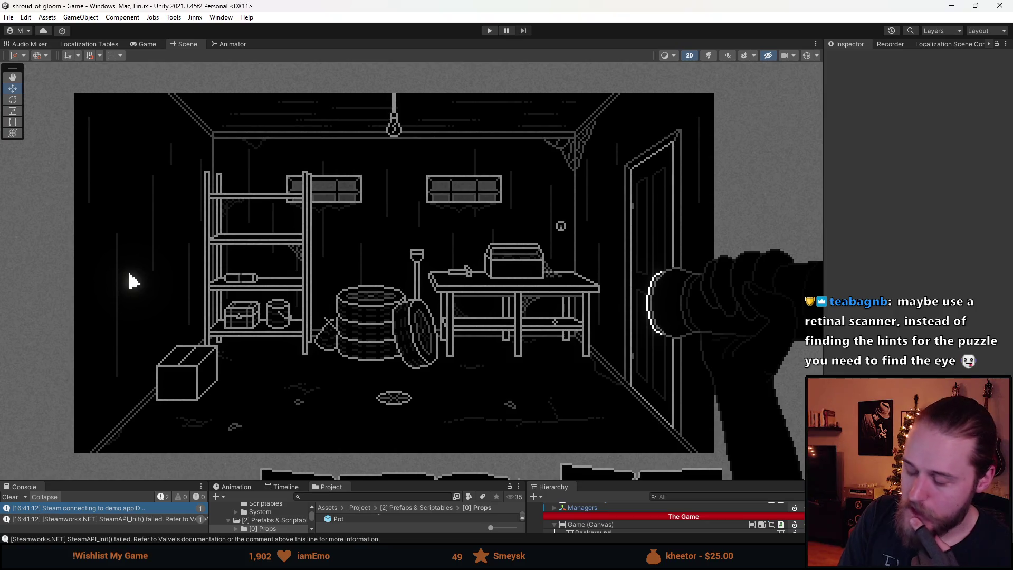
- Clear the Unity console, then move the Discord desk photo over the editor and zoom in
left_click(10, 497)
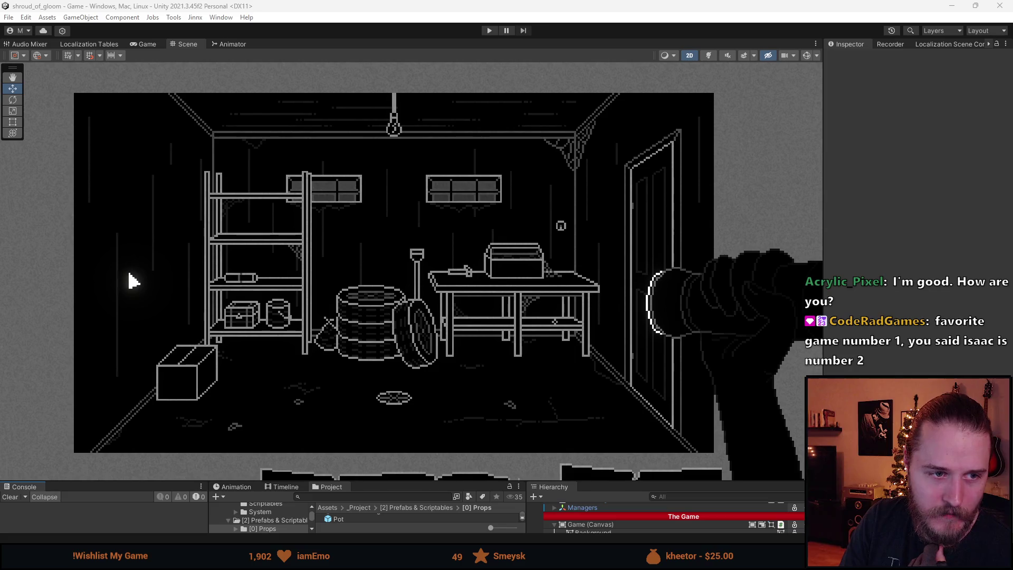
left_click_drag(563, 83, 552, 93)
left_click(457, 242)
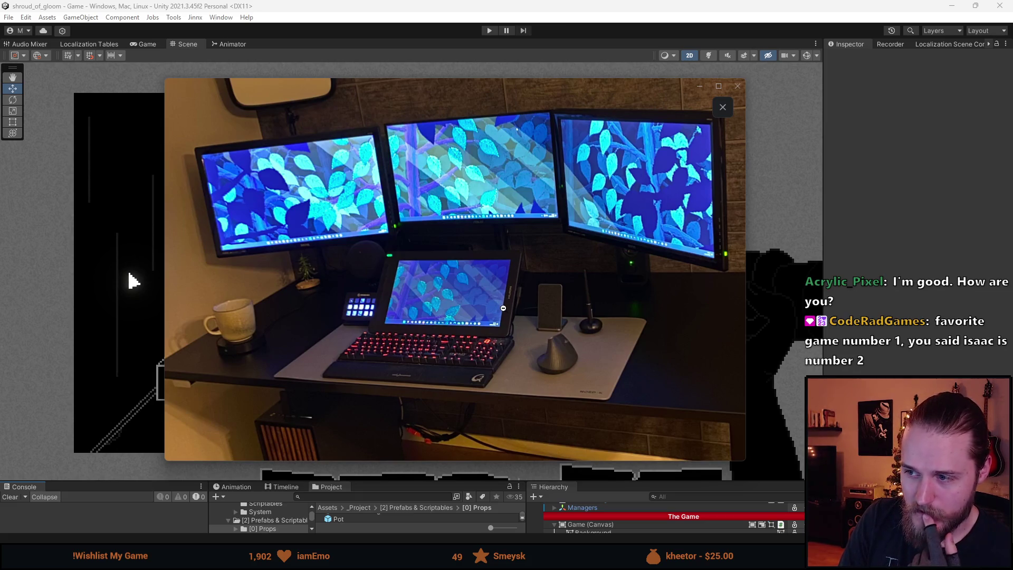
- Browse through the next desk-setup photos in Discord, zooming in and out on each
left_click(439, 225)
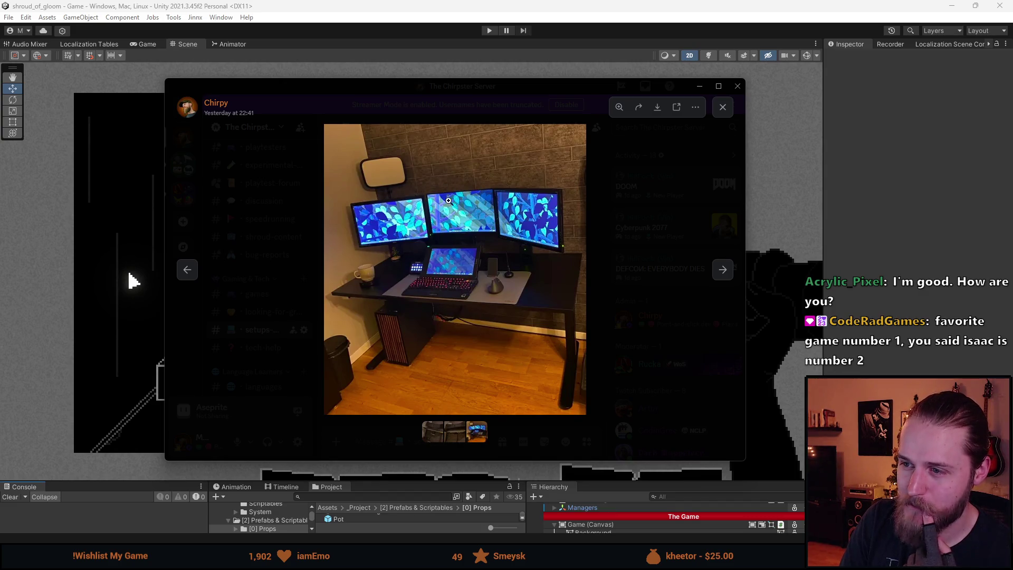
left_click(513, 255)
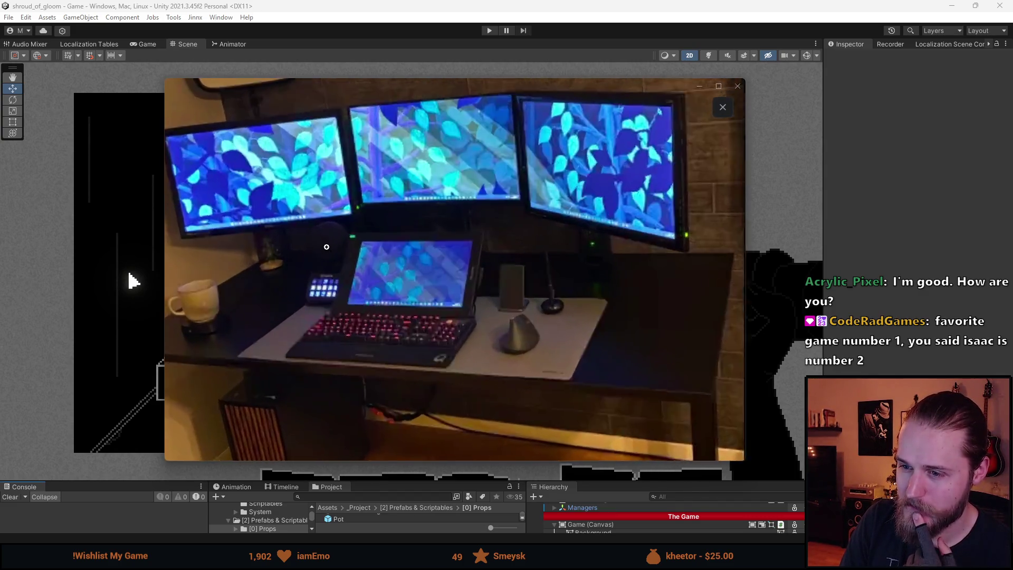
left_click(327, 247)
key("Right")
left_click(552, 142)
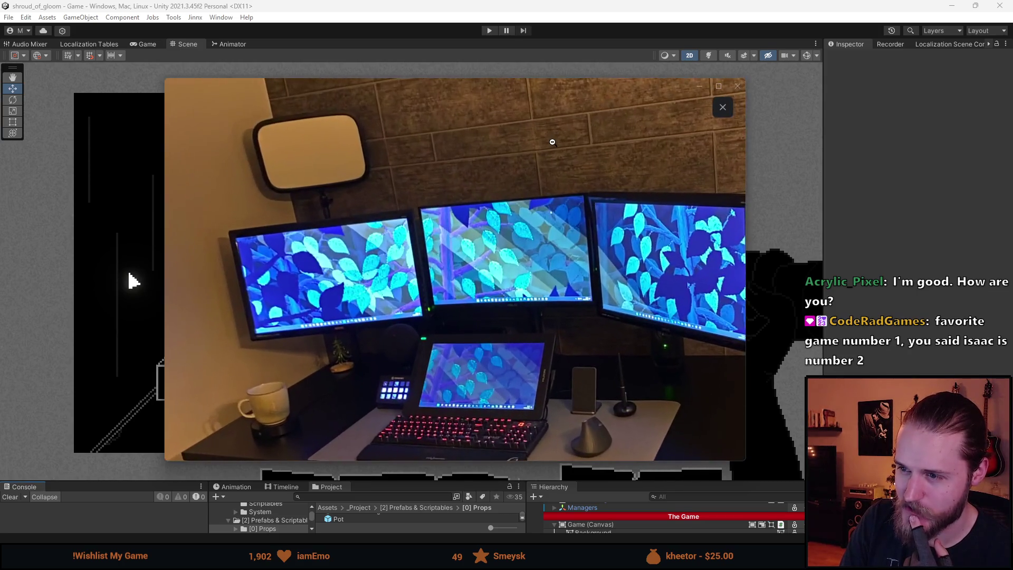
left_click(552, 142)
key("Right")
left_click(498, 138)
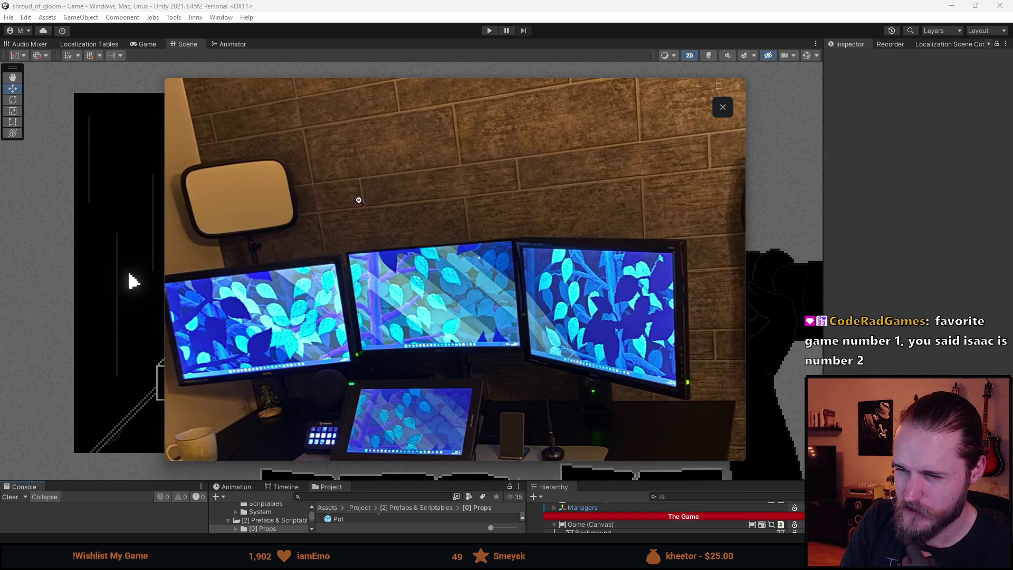
left_click(501, 248)
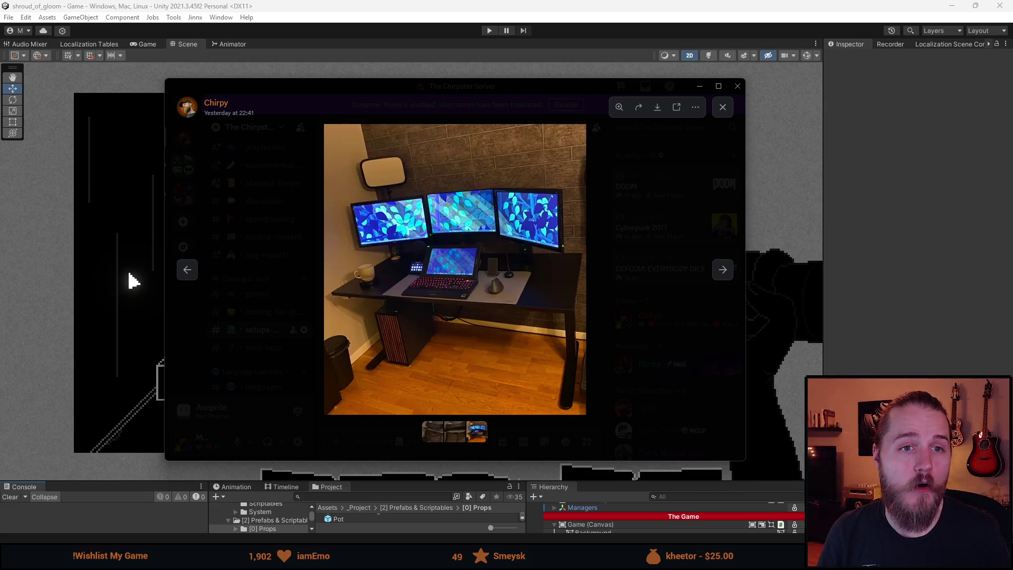
key("alt+Tab")
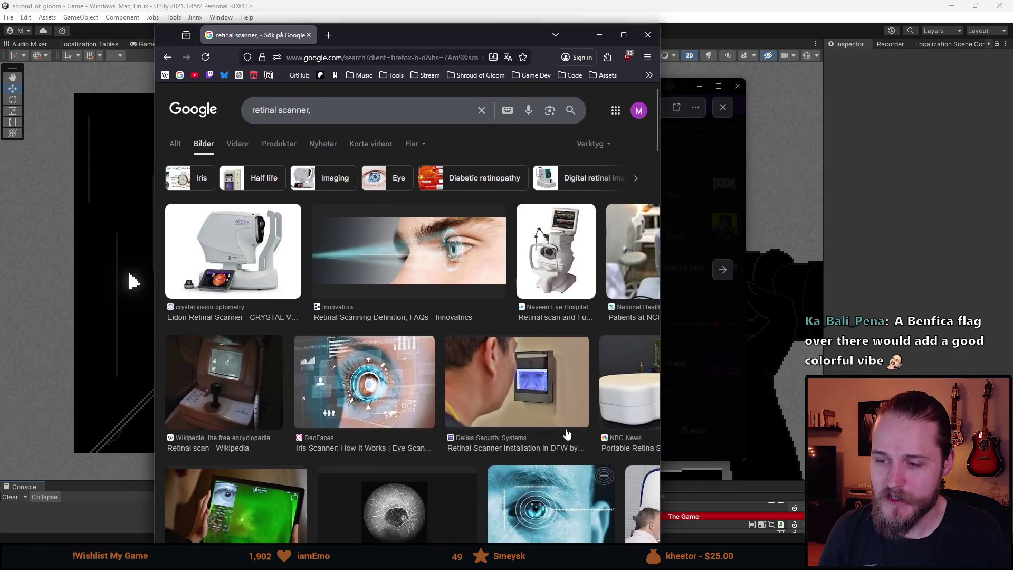
scroll(381, 360, "down", 1)
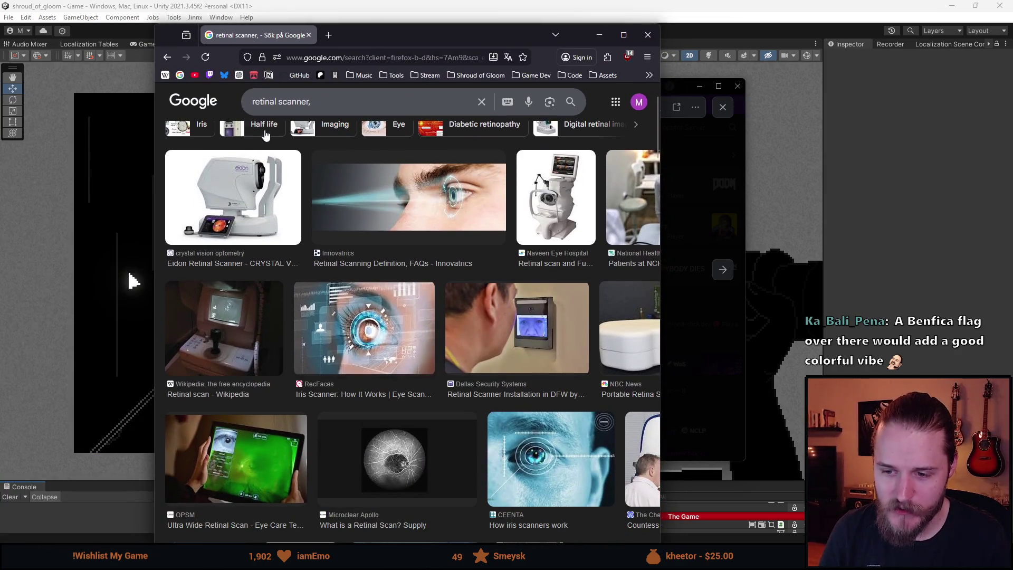
key("alt+Tab")
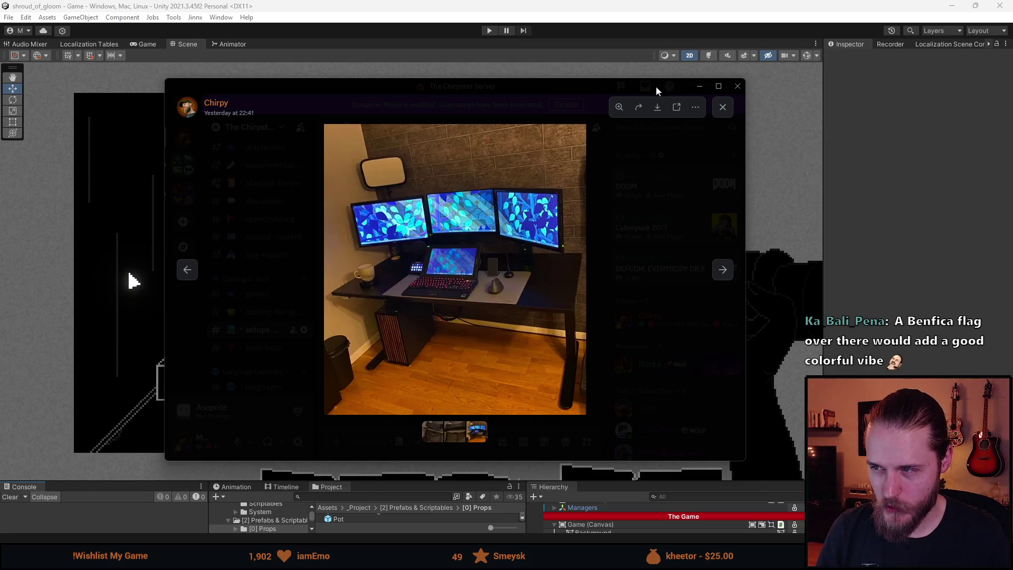
- Drag the Discord photo viewer onto the other monitor to reveal Unity's storage room scene
left_click_drag(364, 91, 0, 94)
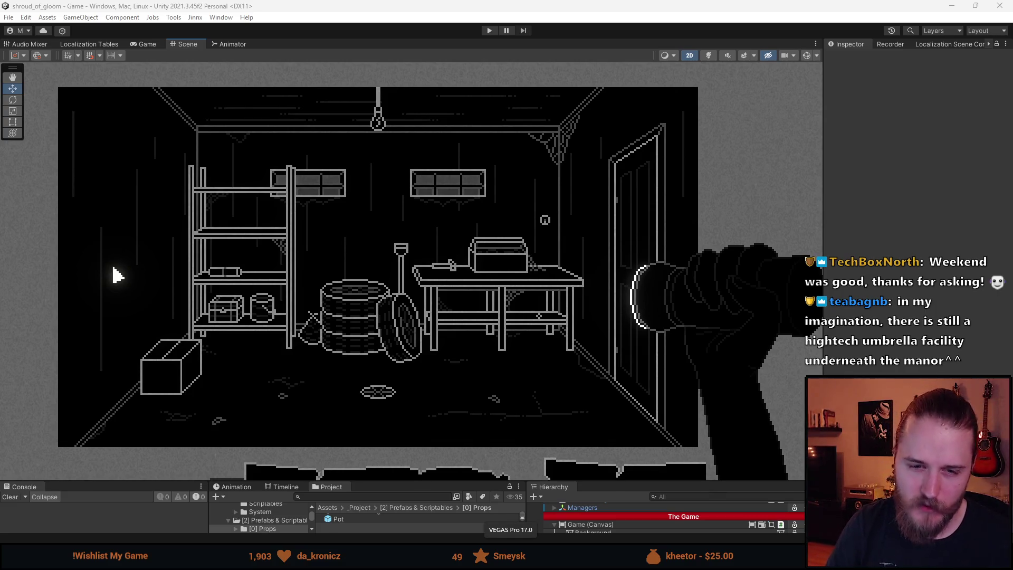
- Paint five grey switch circles in a row with a 14px pencil
left_click(510, 560)
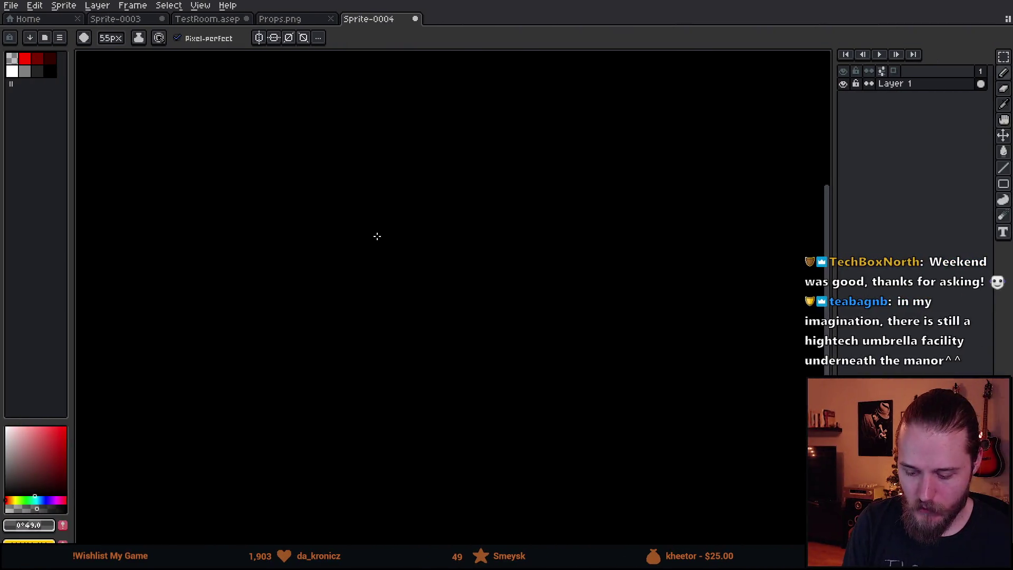
left_click(26, 72)
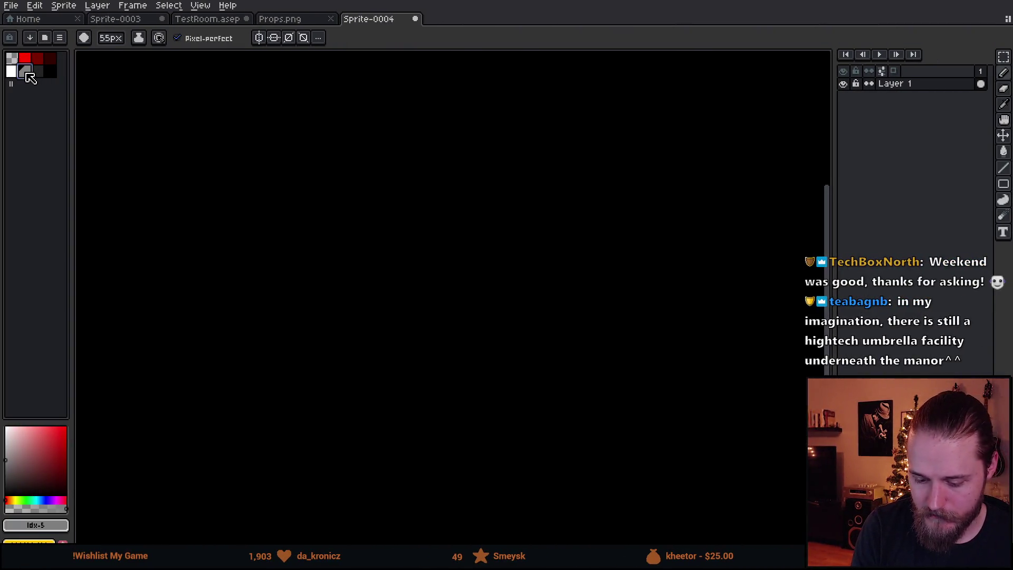
key("minus")
key("minus")
key("minus")
key("minus")
key("minus")
key("minus")
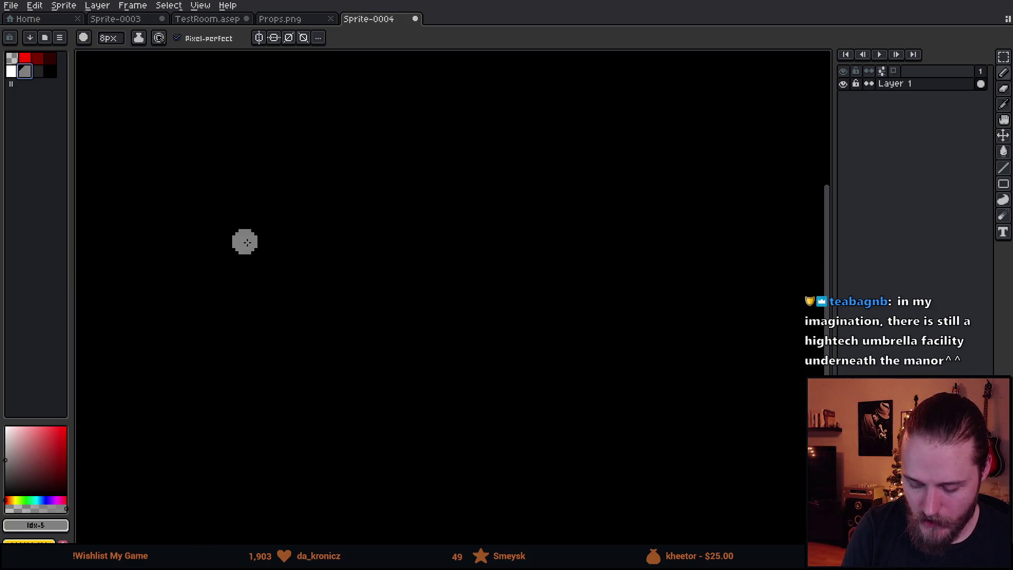
key("minus")
key("minus")
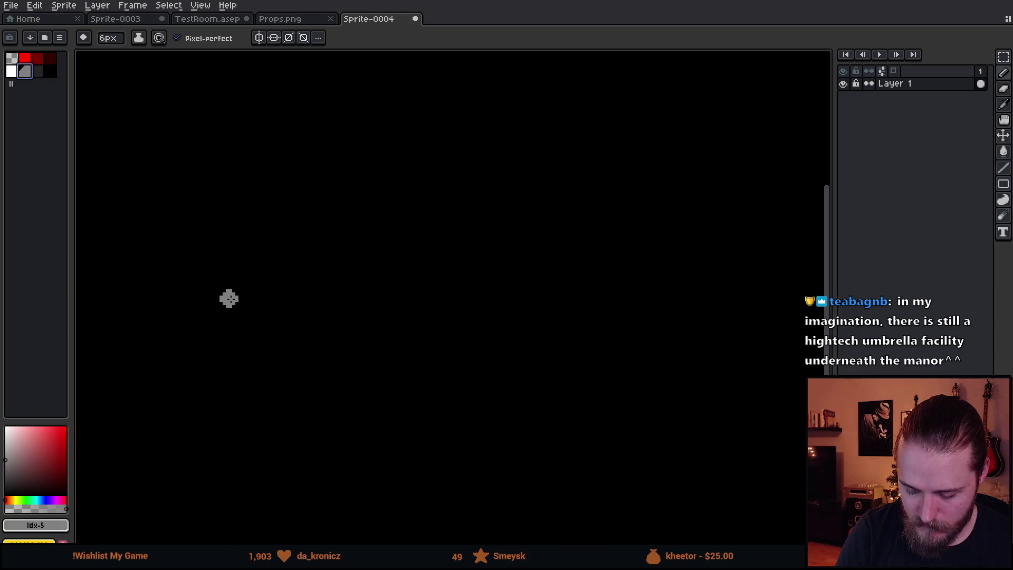
left_click_drag(224, 301, 241, 297)
key("ctrl+z")
key("plus")
key("plus")
key("plus")
key("plus")
left_click(208, 293)
left_click(299, 296)
left_click(297, 292)
left_click(400, 292)
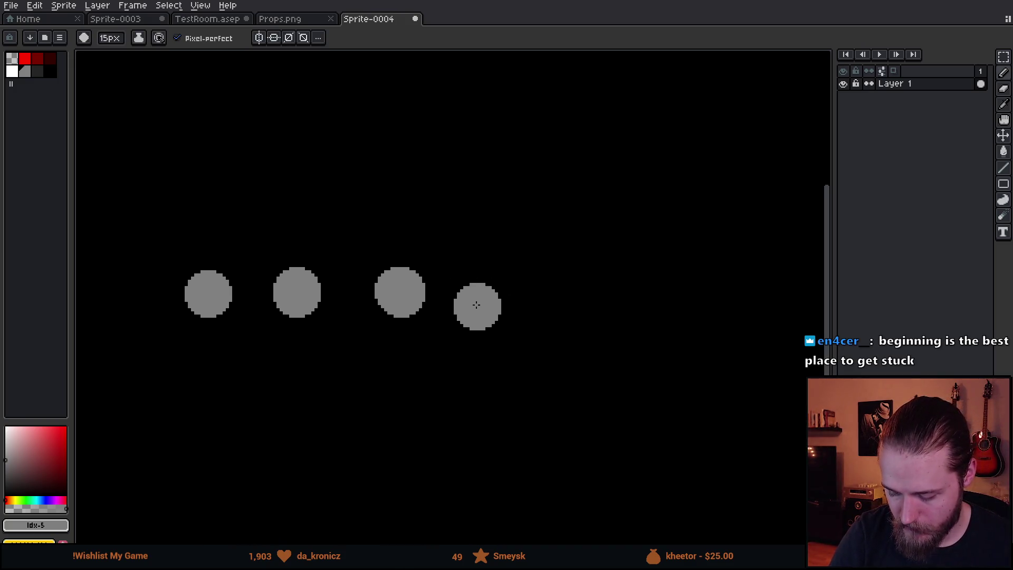
left_click(496, 291)
left_click(599, 290)
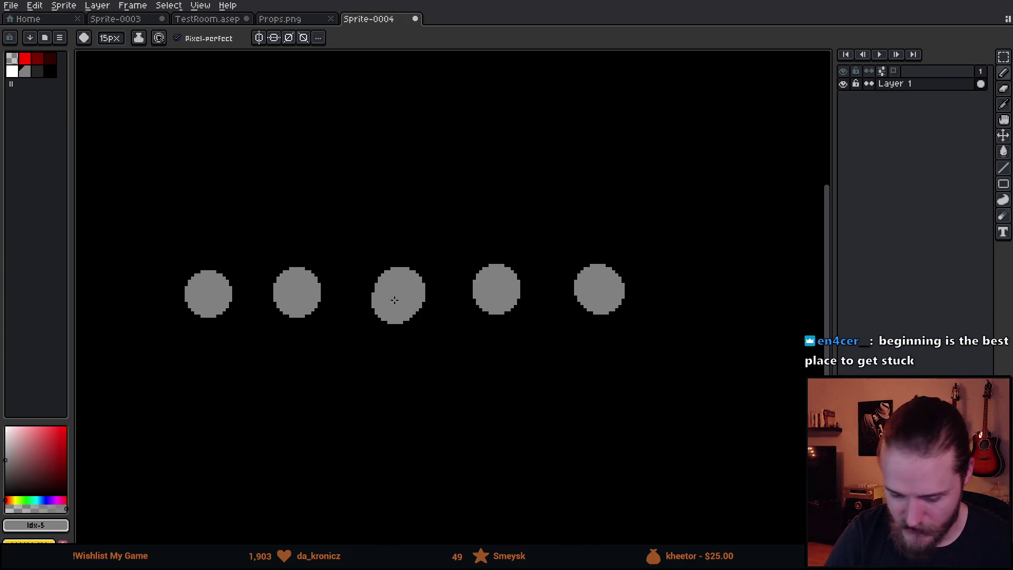
- Draw a white 7px stick down from each of the five circles
left_click(12, 71)
key("minus")
key("minus")
key("minus")
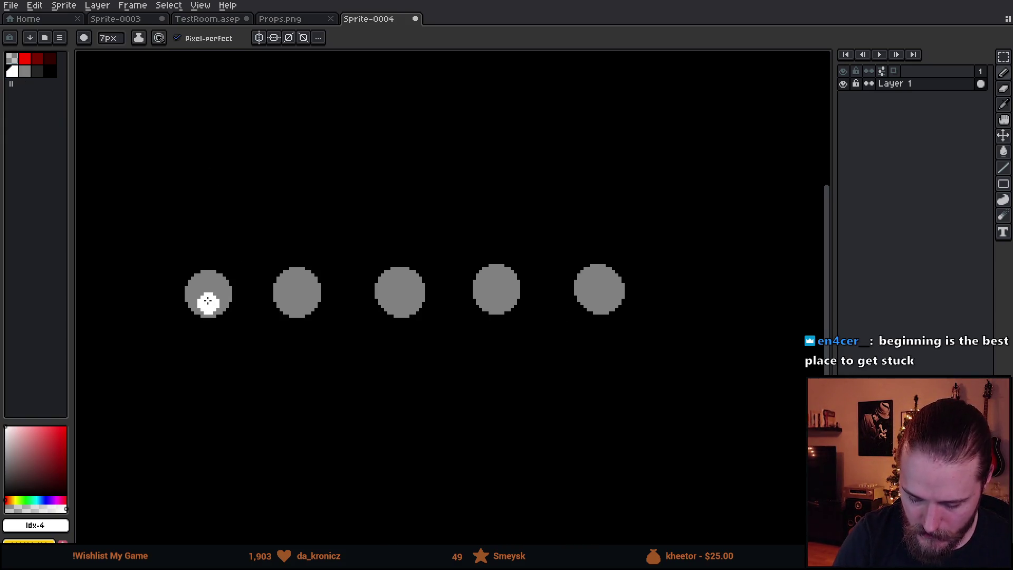
left_click_drag(208, 301, 209, 341)
left_click_drag(296, 296, 297, 341)
left_click_drag(401, 293, 401, 346)
left_click_drag(496, 290, 497, 351)
left_click_drag(601, 290, 604, 358)
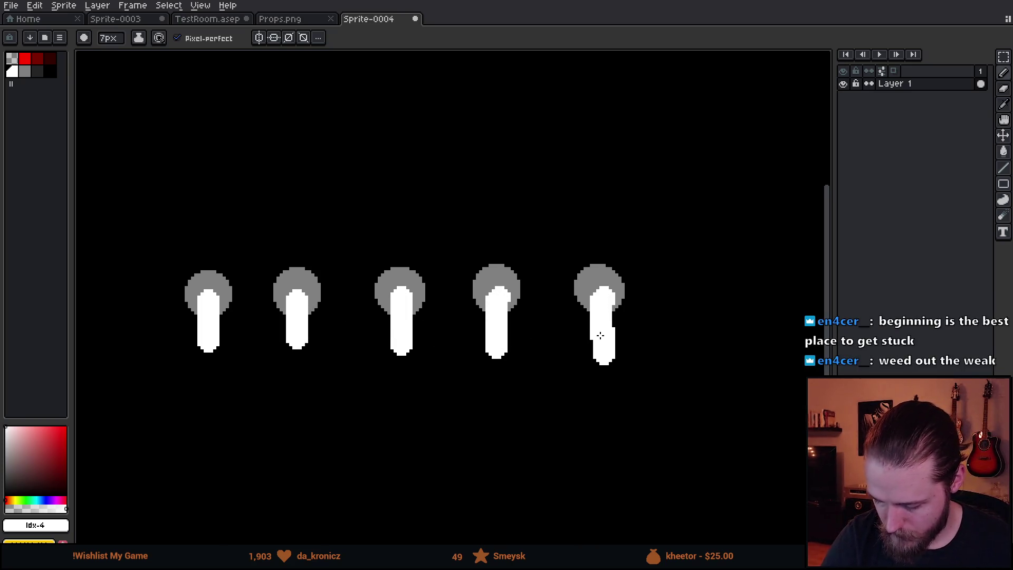
- Dab 8px darkest-red dots above the first four switches
left_click(37, 58)
left_click(50, 58)
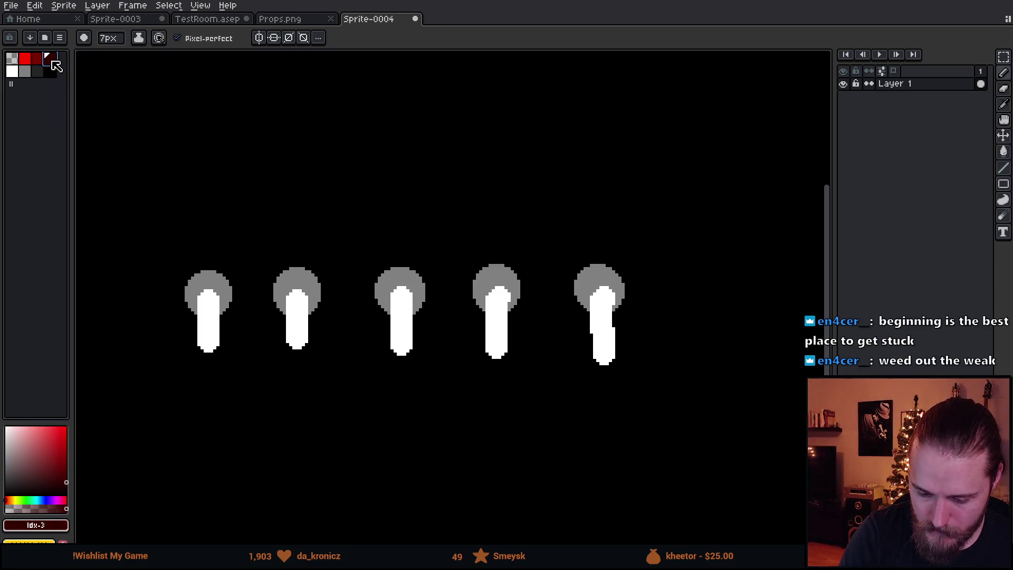
left_click(38, 59)
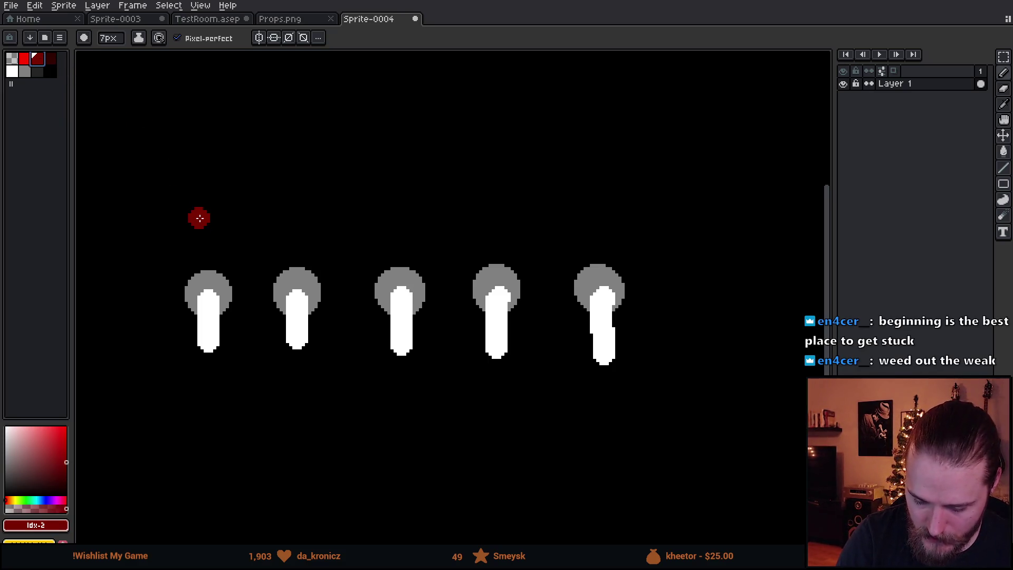
left_click(50, 58)
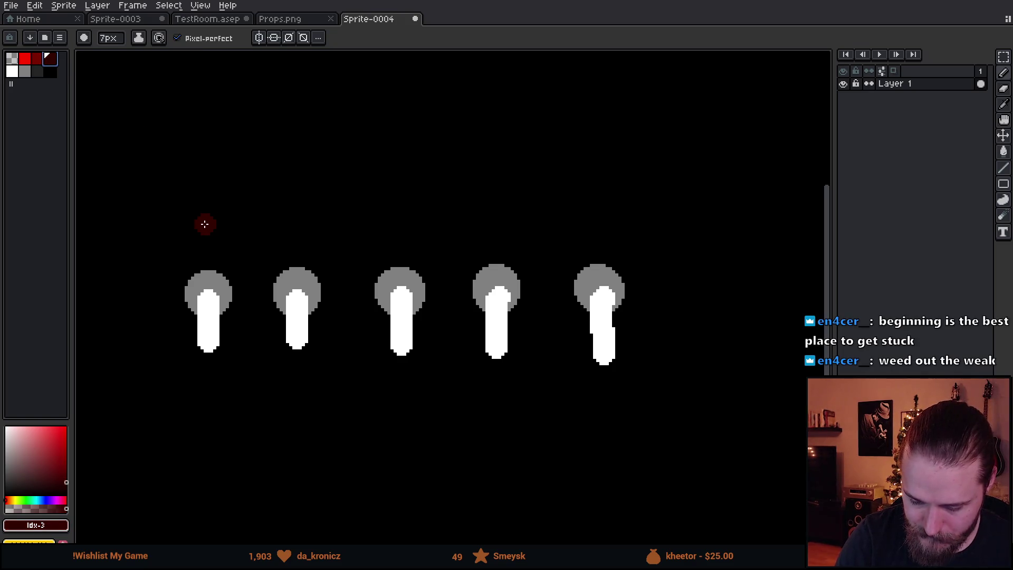
key("plus")
left_click(206, 210)
left_click(300, 219)
left_click(394, 218)
left_click(495, 219)
- Paint the fifth dark red dot, then try flipping the middle stick upward
left_click(596, 220)
left_click(29, 59)
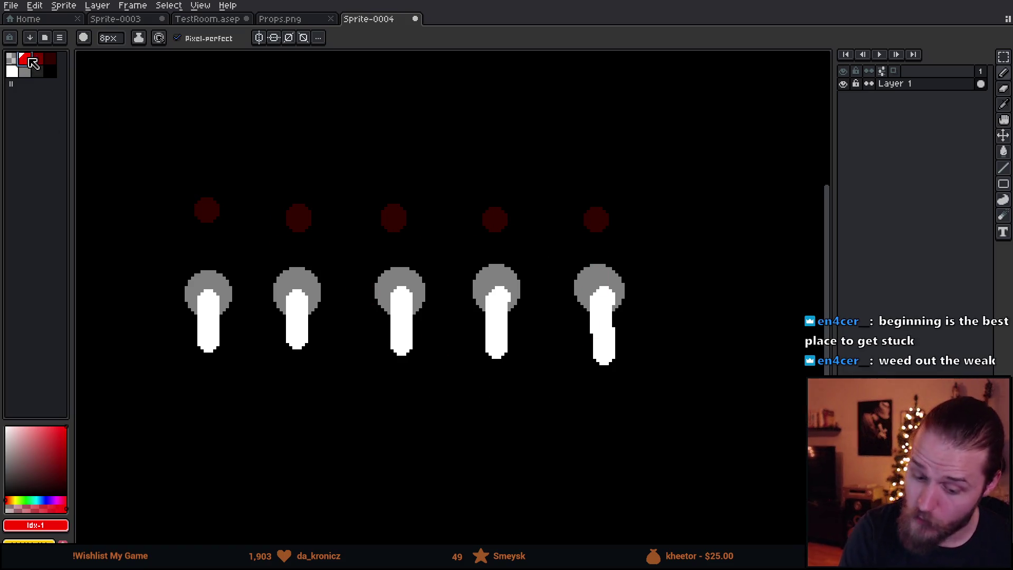
key("g")
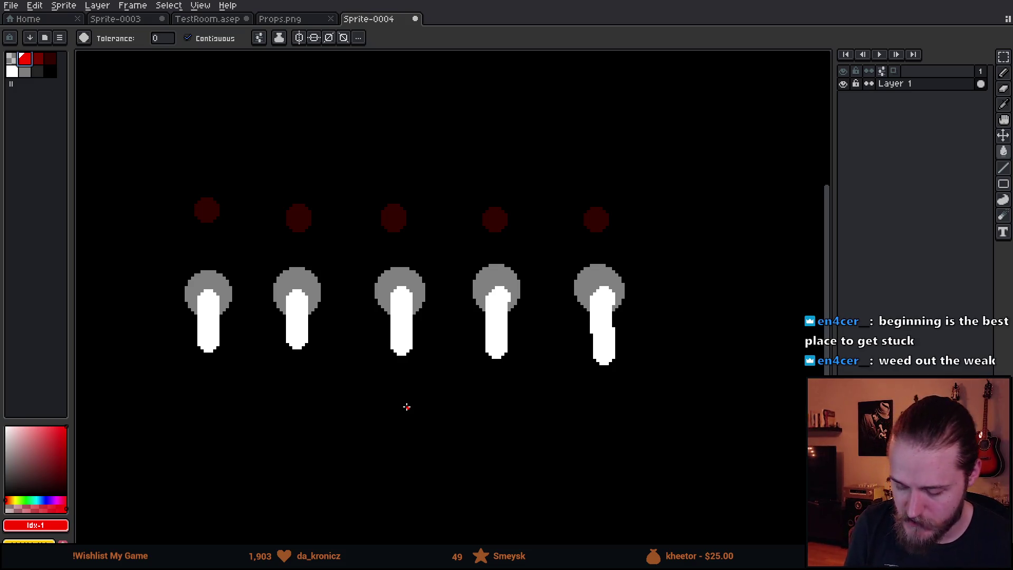
left_click(406, 294, "alt")
key("b")
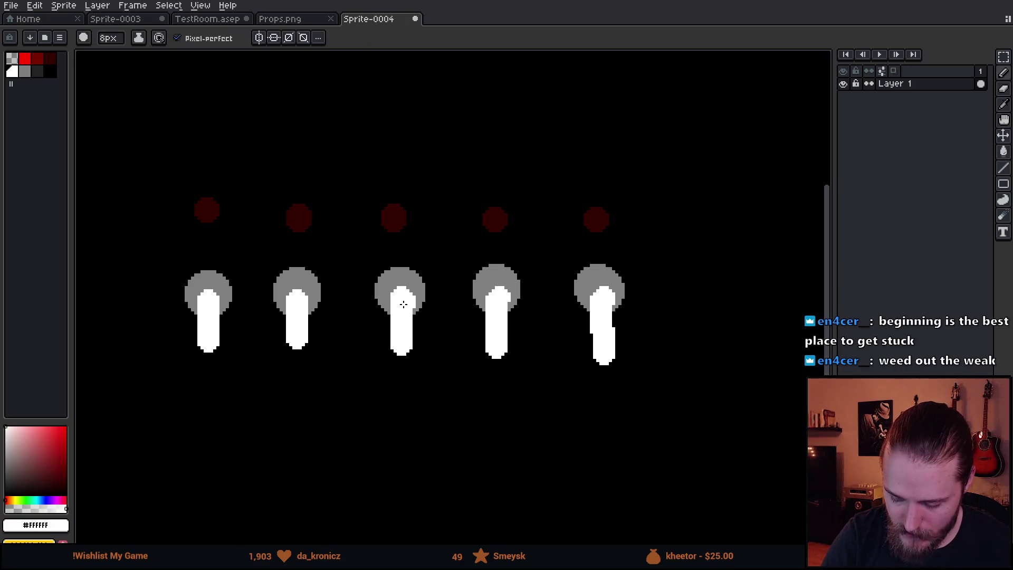
left_click(25, 58)
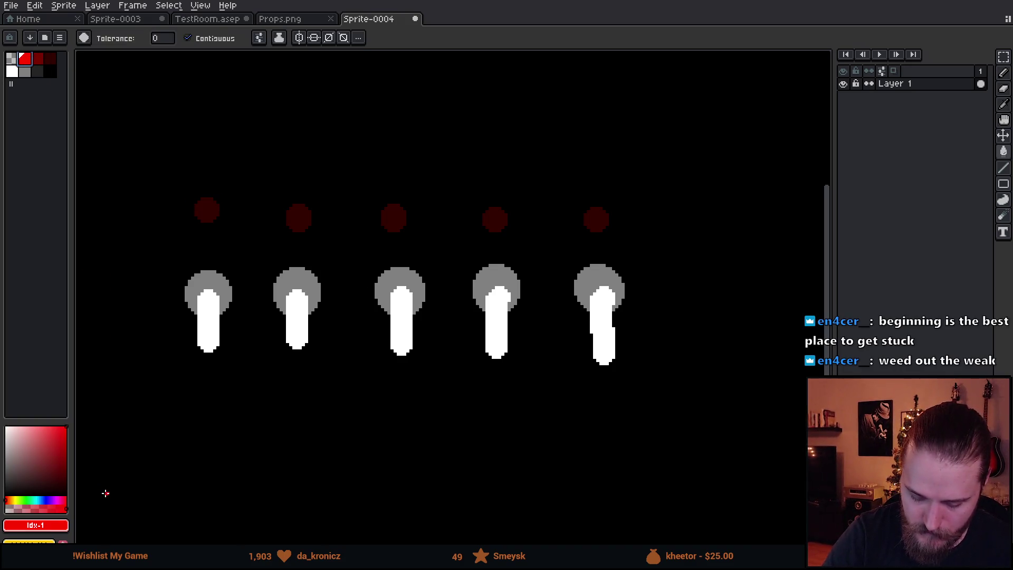
left_click(402, 304, "alt")
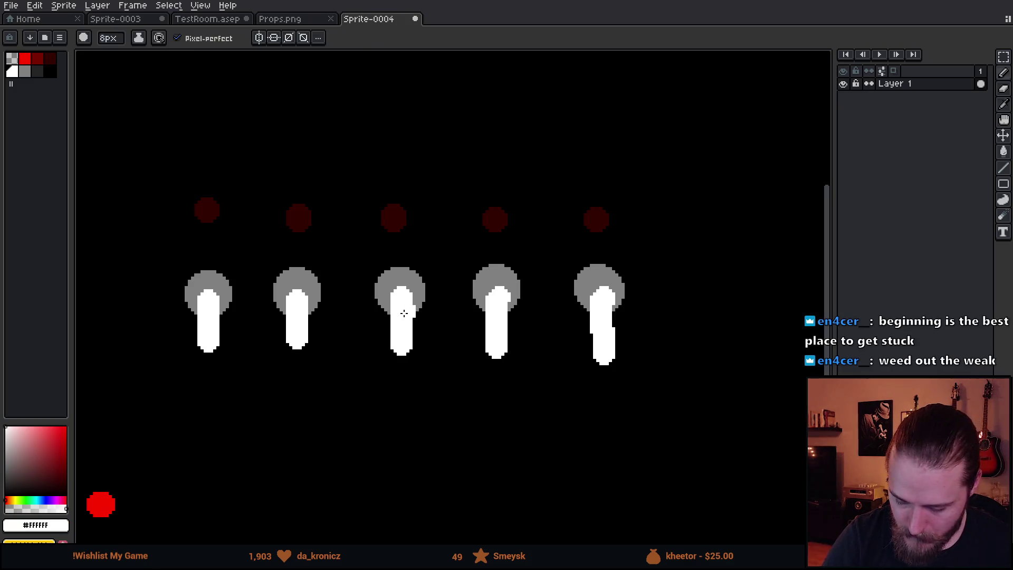
left_click_drag(402, 304, 405, 245)
key("r")
left_click_drag(417, 359, 392, 323)
key("b")
left_click(423, 381, "alt")
- Fill the middle dot bright red and try flipping the fourth stick upward
left_click(105, 493, "alt")
key("g")
left_click(393, 218)
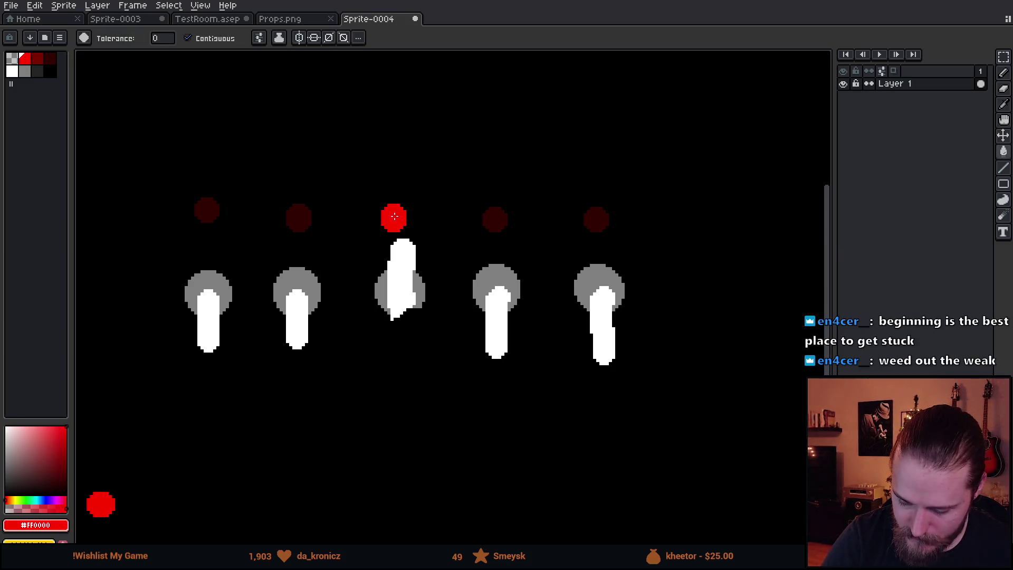
left_click(504, 293, "alt")
key("b")
left_click_drag(498, 298, 499, 260)
key("e")
mouse_move(511, 351)
left_mouse_down()
mouse_move(507, 339)
mouse_move(496, 353)
mouse_move(477, 287)
left_mouse_up()
key("b")
- Undo the experiments, refilling the middle dot dark red and reverting the flipped sticks
key("ctrl+z")
left_click(495, 219, "alt")
key("g")
left_click(394, 219)
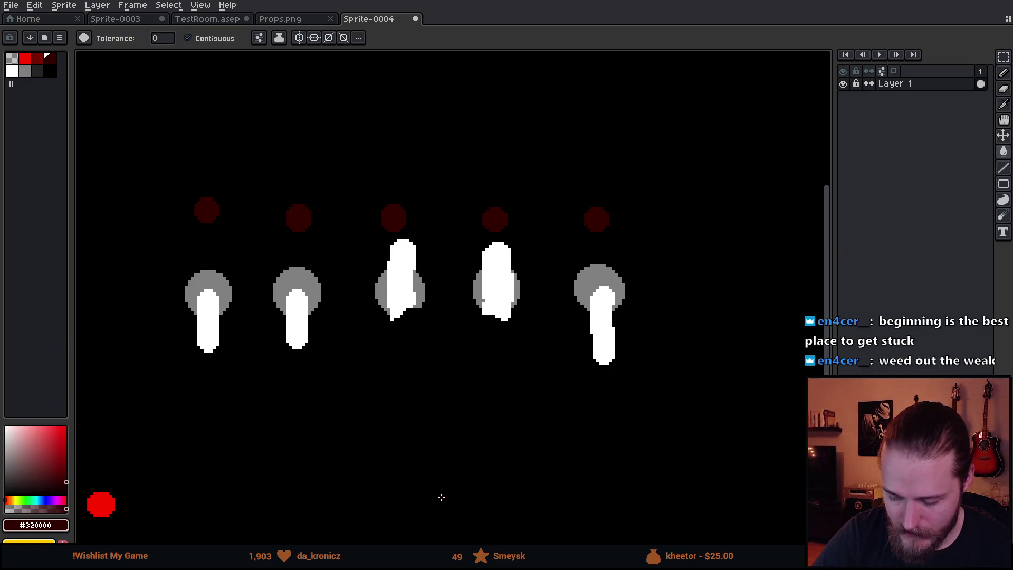
key("ctrl+z")
key("ctrl+z")
key("ctrl+z")
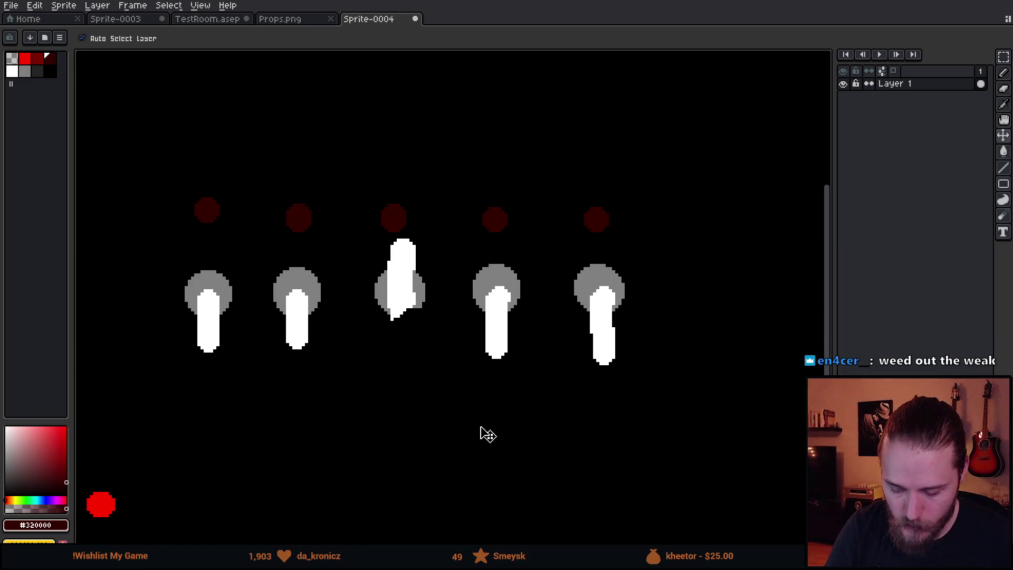
key("ctrl+z")
key("ctrl+z")
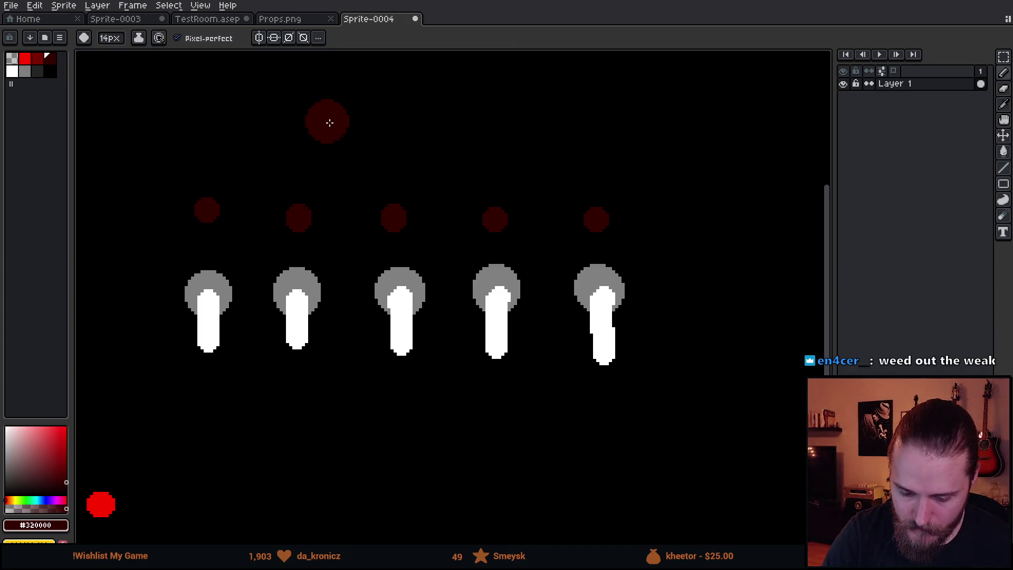
- With a 1px white pencil, sketch an arrow above the third figure after several undone tries
left_click(208, 296, "alt")
key("minus")
key("minus")
key("minus")
left_click_drag(382, 103, 390, 182)
left_click_drag(366, 150, 409, 149)
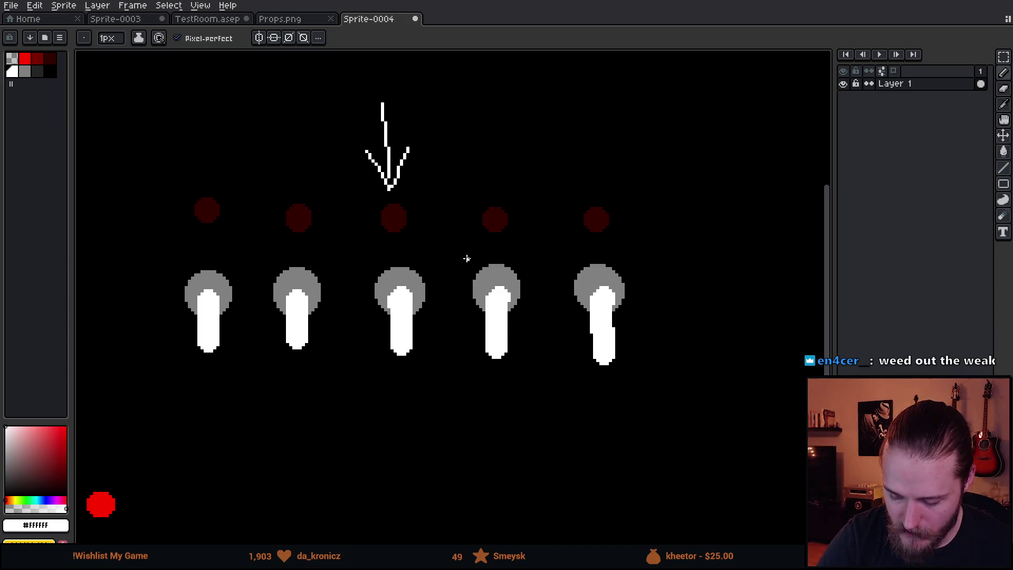
mouse_move(491, 95)
left_mouse_down()
mouse_move(494, 170)
mouse_move(514, 148)
left_mouse_up()
key("ctrl+z")
key("ctrl+z")
key("ctrl+z")
key("ctrl+z")
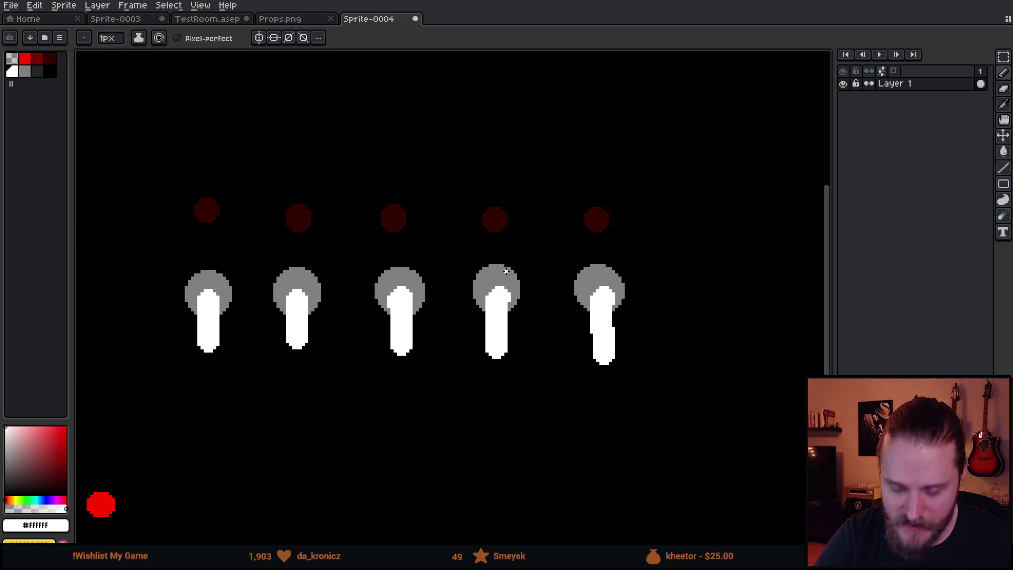
mouse_move(499, 305)
left_mouse_down()
mouse_move(504, 231)
mouse_move(511, 291)
left_mouse_up()
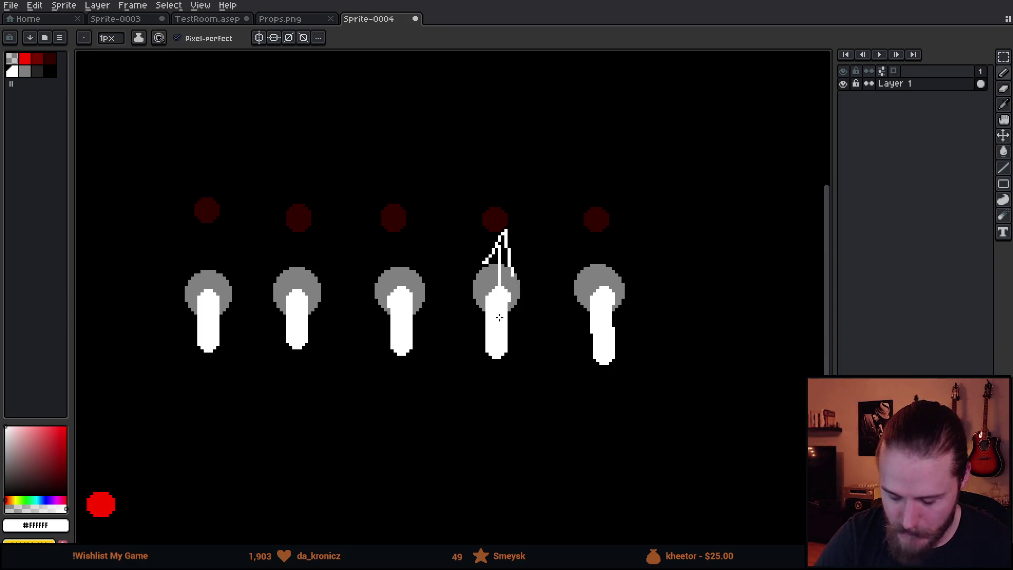
key("ctrl+z")
key("ctrl+z")
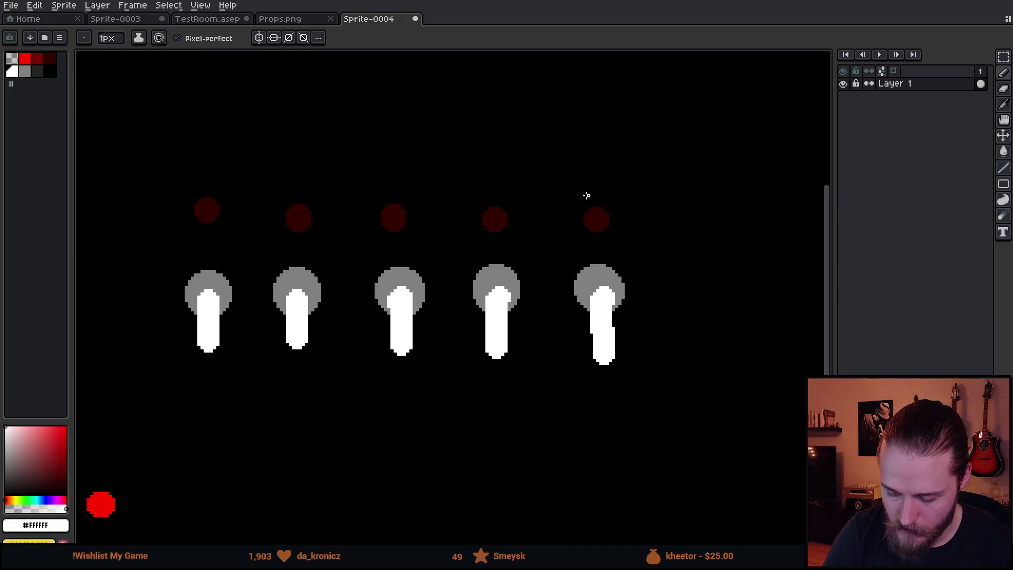
mouse_move(399, 295)
left_mouse_down()
mouse_move(418, 230)
mouse_move(426, 260)
left_mouse_up()
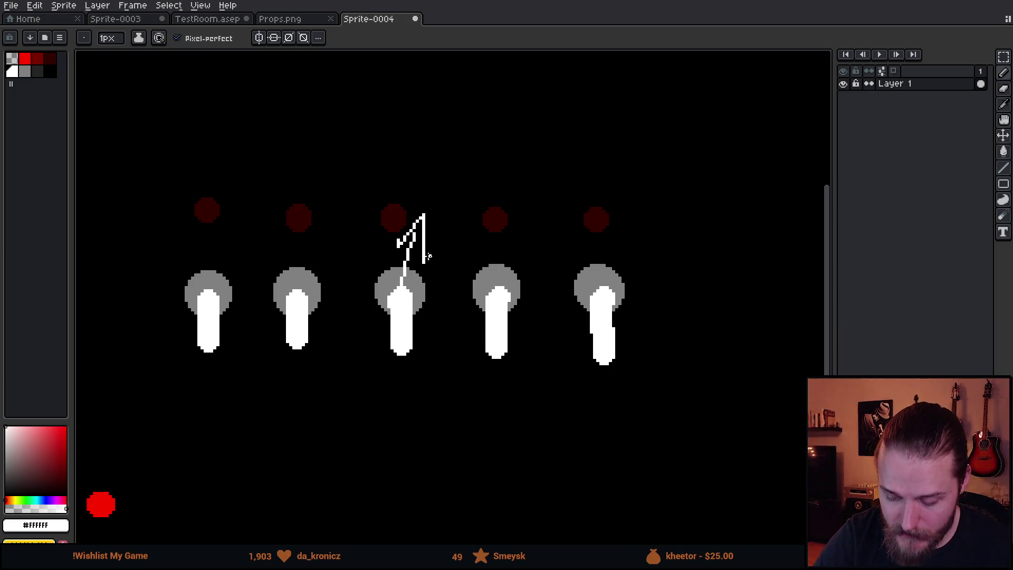
key("ctrl+z")
key("ctrl+z")
left_click_drag(403, 300, 403, 235)
left_click_drag(383, 270, 412, 267)
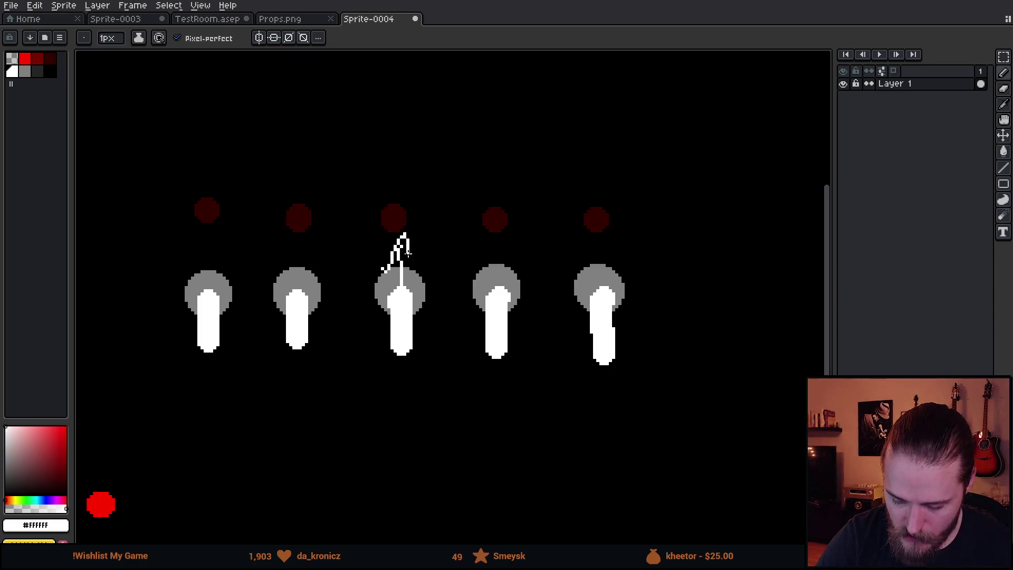
- Fill the third and first dark circles red and draw a white arrow above the first figure
left_click(100, 504, "alt")
key("g")
left_click(401, 224)
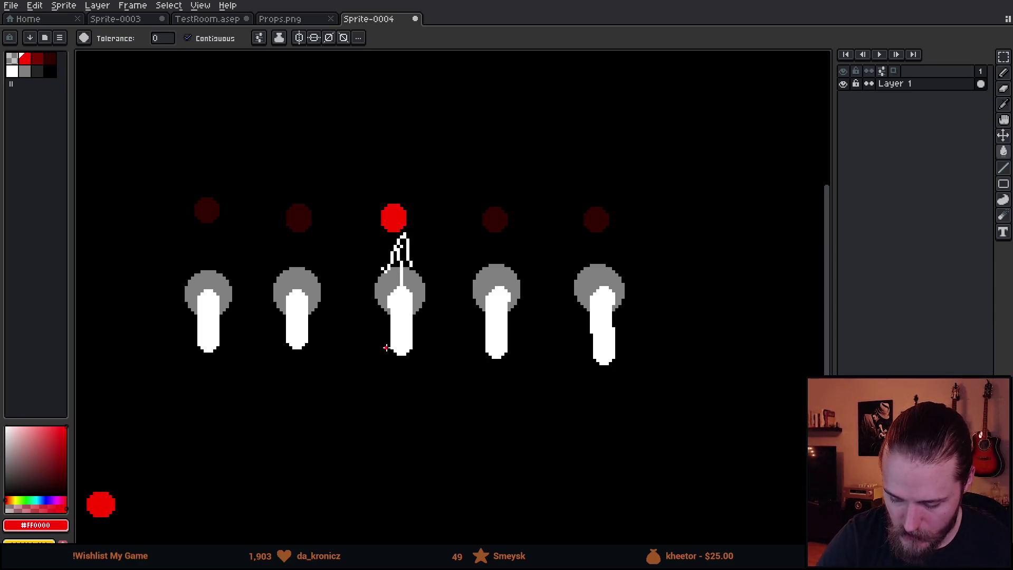
left_click(206, 298, "alt")
key("b")
mouse_move(206, 295)
left_mouse_down()
mouse_move(207, 240)
mouse_move(222, 279)
left_mouse_up()
left_click(394, 216, "alt")
key("g")
left_click(206, 211)
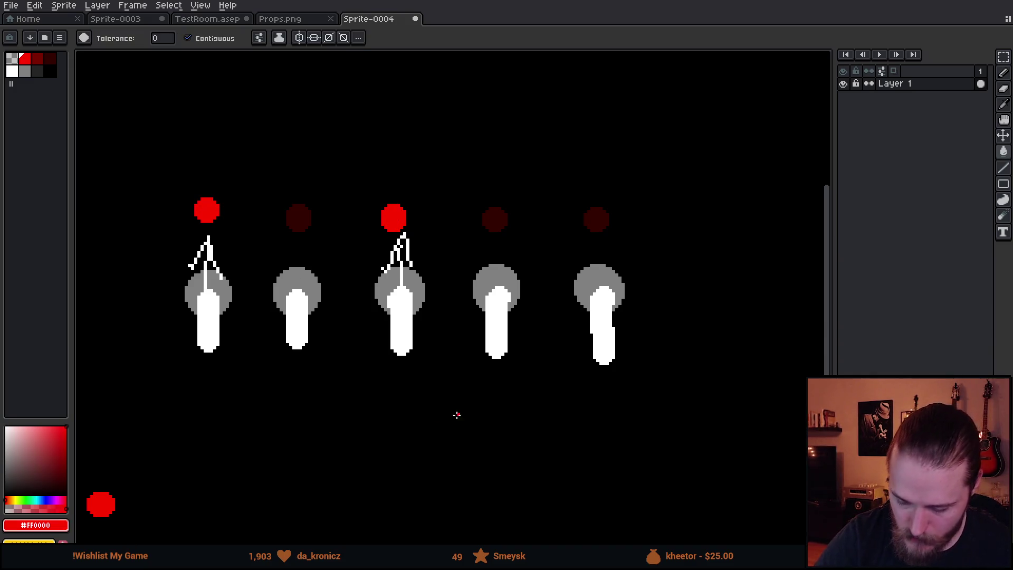
- Add a line above the fourth figure, then revert the red fills and the hooked stroke
left_click(498, 292, "alt")
key("b")
mouse_move(496, 286)
left_mouse_down()
mouse_move(496, 242)
mouse_move(506, 281)
left_mouse_up()
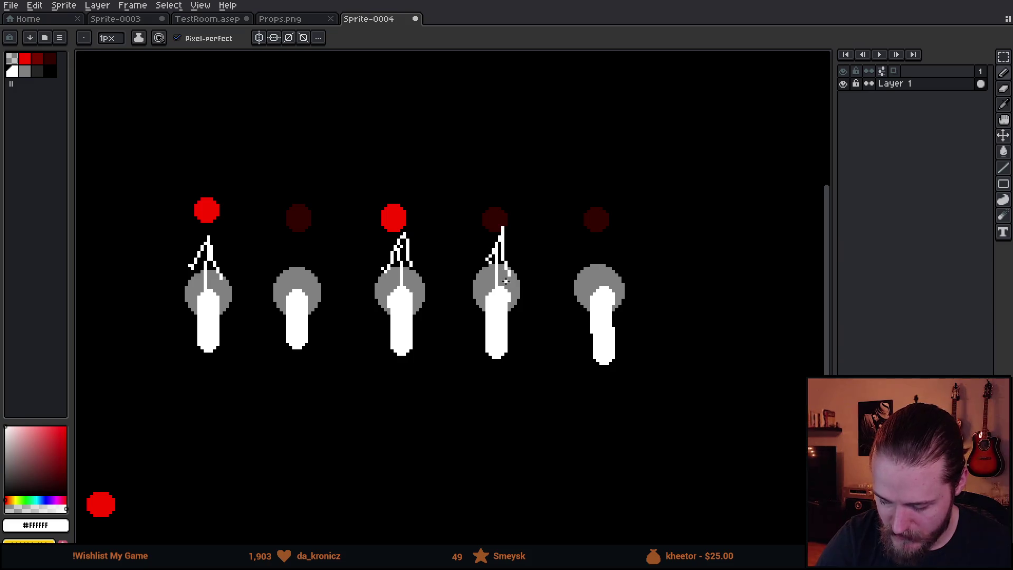
key("g")
left_click(494, 217, "alt")
left_click(393, 216)
left_click(206, 211)
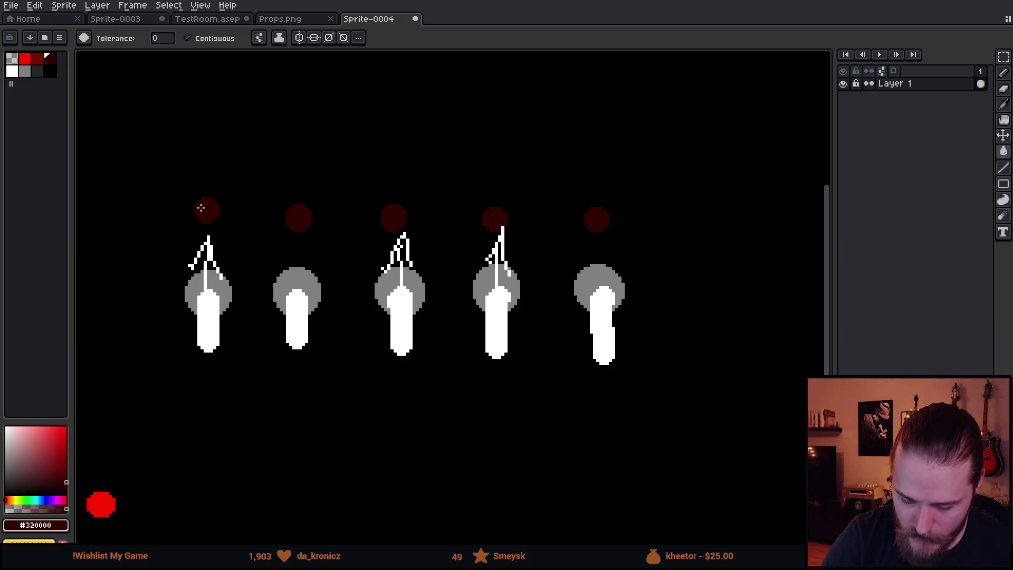
key("ctrl+z")
key("ctrl+z")
key("ctrl+z")
key("ctrl+z")
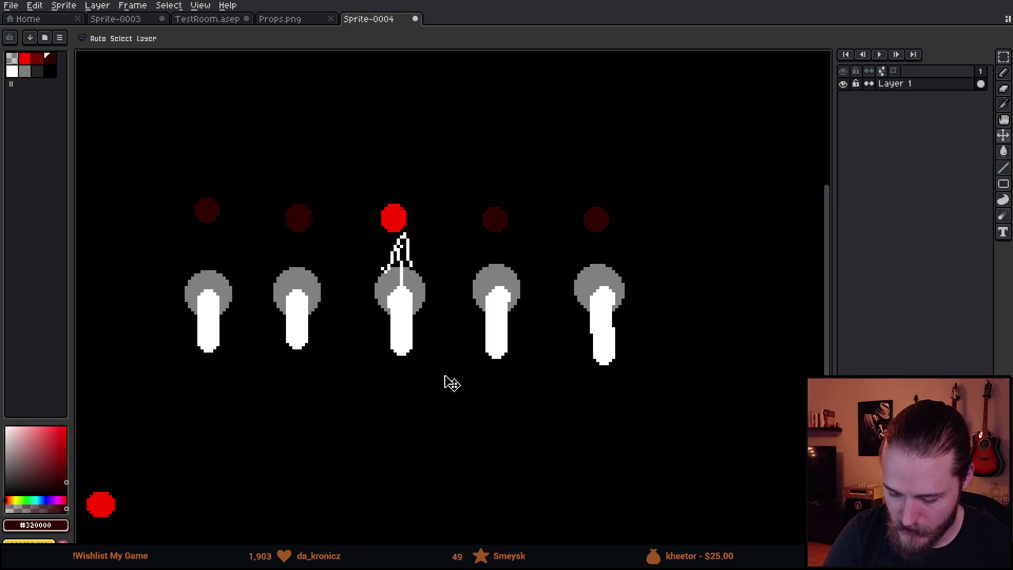
key("ctrl+z")
- Draw thin white sticks straight up from all five figures
key("b")
left_click(402, 289, "alt")
left_click_drag(407, 288, 408, 241)
left_click_drag(211, 288, 221, 234)
left_click_drag(303, 289, 307, 243)
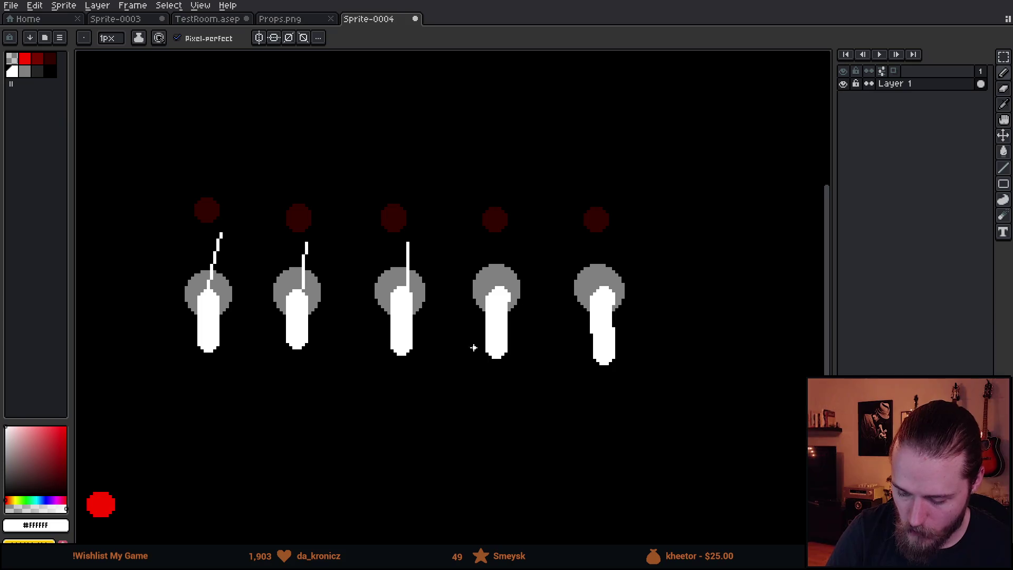
left_click_drag(604, 295, 607, 245)
left_click_drag(501, 288, 509, 250)
- Fill all five dark dots bright red with the paint bucket
left_click(101, 505, "alt")
key("g")
left_click(218, 234)
key("ctrl+z")
left_click(211, 208)
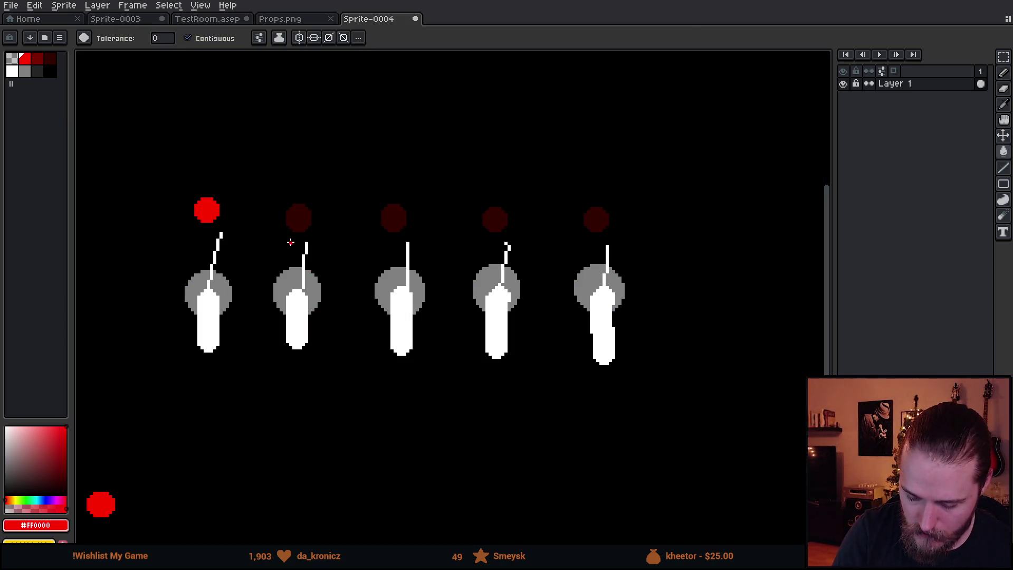
left_click(297, 218)
left_click(391, 217)
left_click(490, 222)
left_click(591, 216)
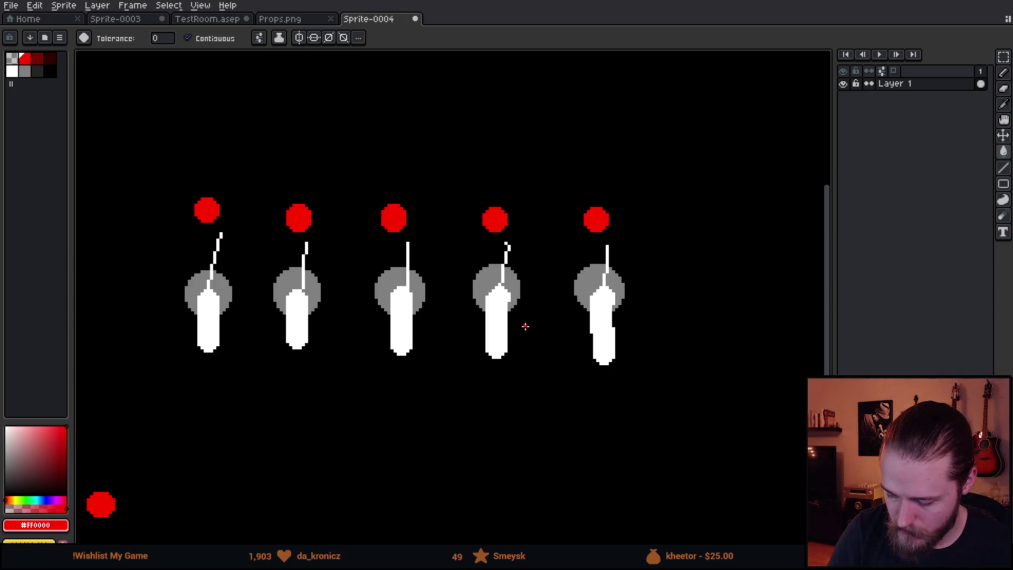
- Sketch a white curve and a rough box outline right of the figures, discarding a stray loop
key("i")
left_click(209, 319)
key("b")
mouse_move(157, 336)
left_mouse_down()
mouse_move(158, 326)
mouse_move(508, 358)
mouse_move(334, 237)
mouse_move(157, 328)
left_mouse_up()
key("ctrl+z")
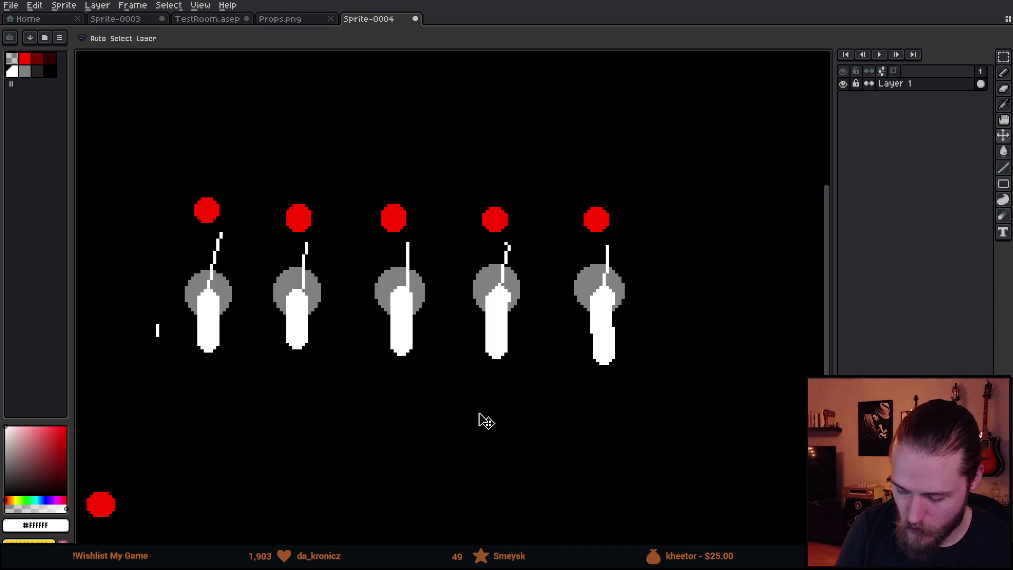
left_click_drag(636, 259, 716, 208)
mouse_move(746, 173)
left_mouse_down()
mouse_move(740, 208)
mouse_move(797, 167)
mouse_move(763, 148)
left_mouse_up()
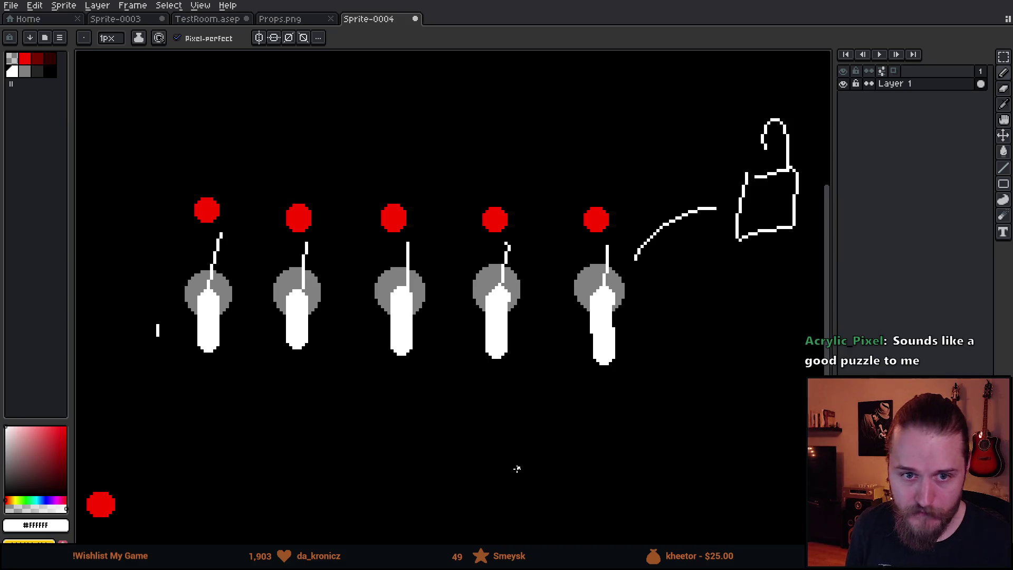
- Zoom in on the canvas to inspect the curve and box sketch
scroll(517, 469, "up", 1)
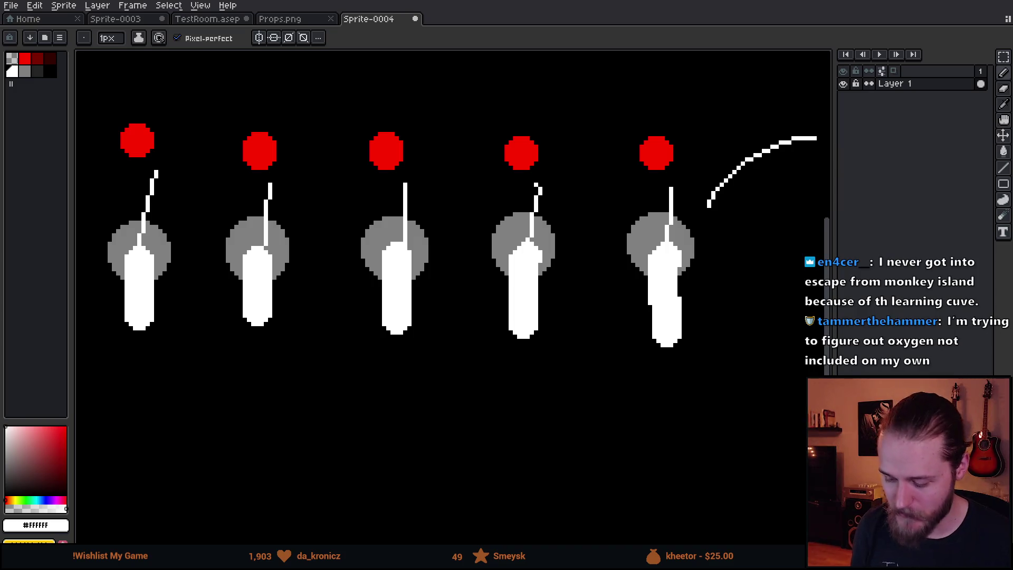
- Try painting over the curve in black with a 10px brush, then undo the curve and sticks
left_click(741, 219, "alt")
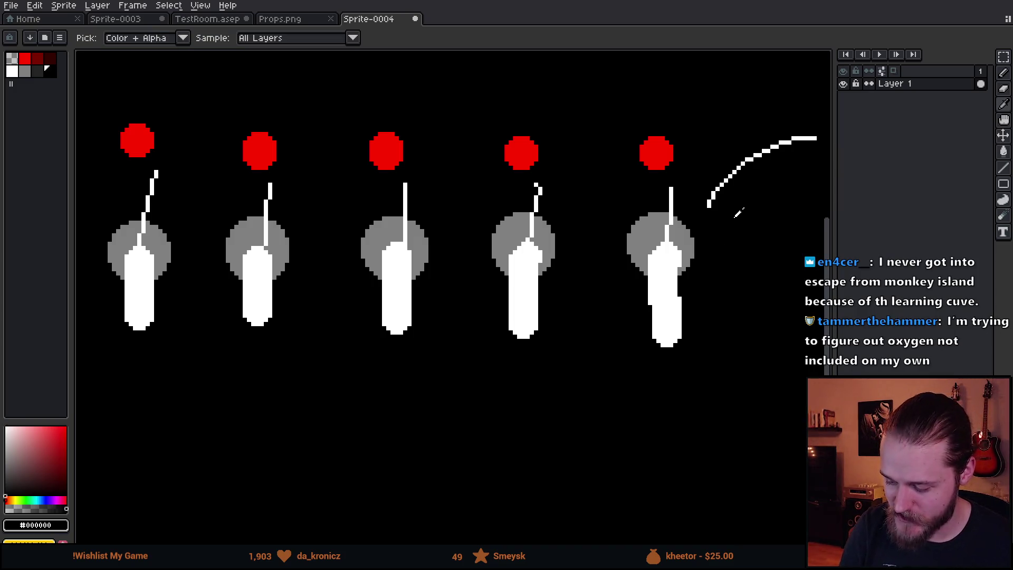
left_click(711, 207, "shift")
key("plus")
key("plus")
key("plus")
left_click_drag(709, 207, 723, 193)
key("ctrl+z")
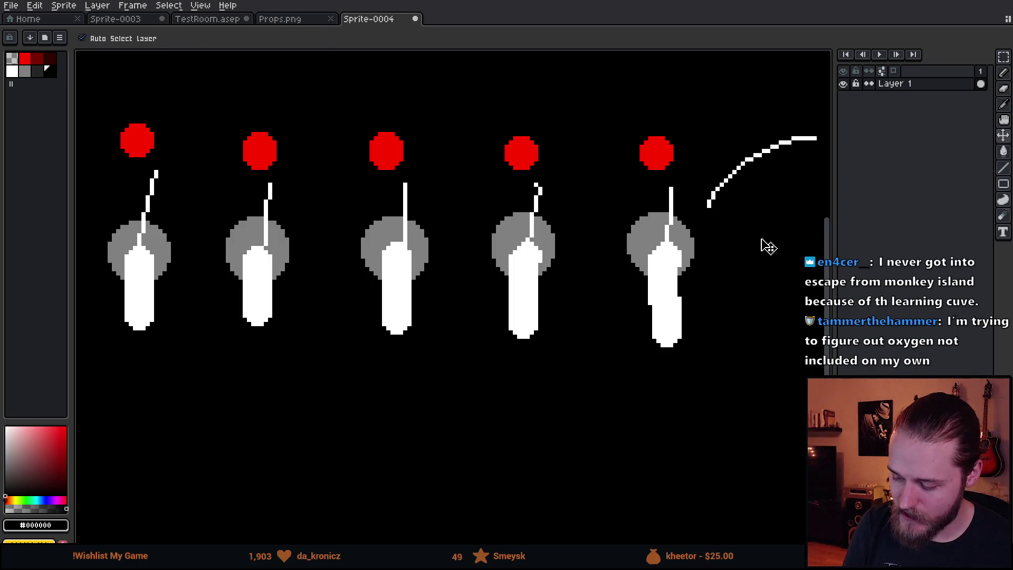
key("ctrl+z")
key("ctrl+z")
key("ctrl+z")
key("ctrl+z")
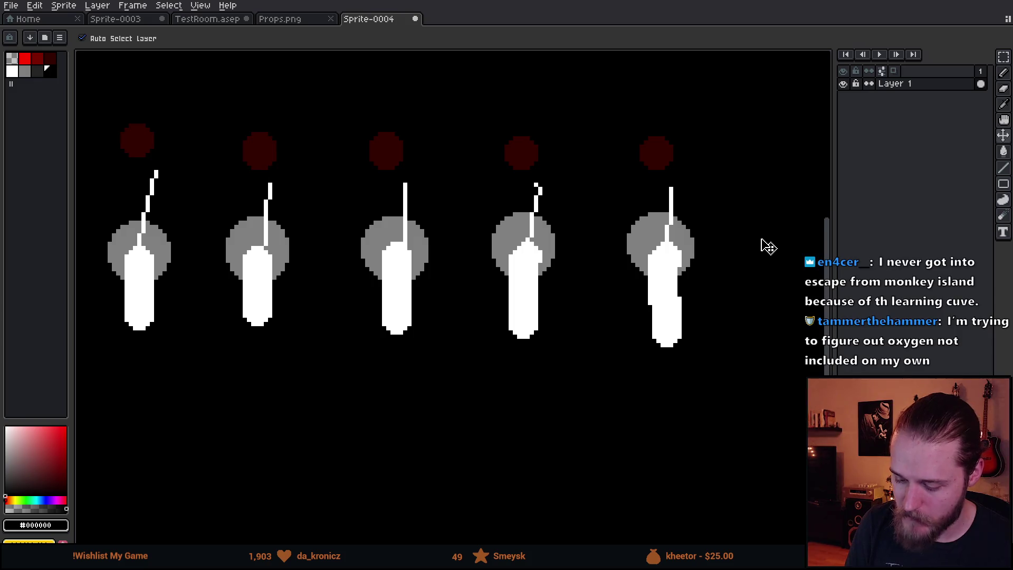
key("ctrl+z")
key("ctrl+z")
mouse_move(493, 377)
left_mouse_down()
mouse_move(569, 414)
mouse_move(559, 403)
mouse_move(527, 417)
mouse_move(534, 424)
mouse_move(547, 386)
left_mouse_up()
key("ctrl+z")
key("ctrl+z")
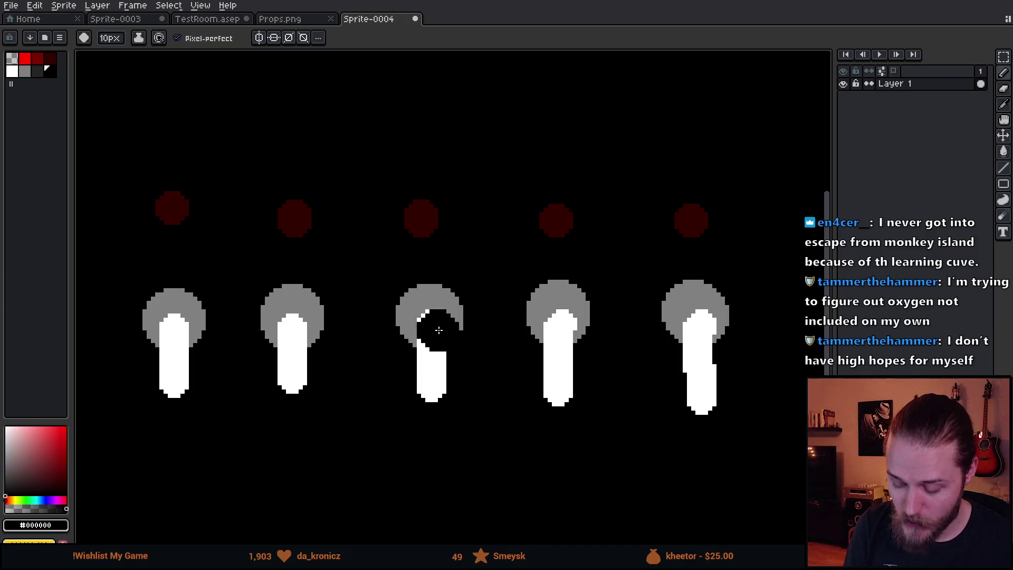
- Remove the accidental new frame and touch up the middle figure's stick in white
left_click(437, 323, "alt")
key("alt+n")
key("ctrl+z")
key("ctrl+z")
key("b")
left_click_drag(446, 392, 430, 409)
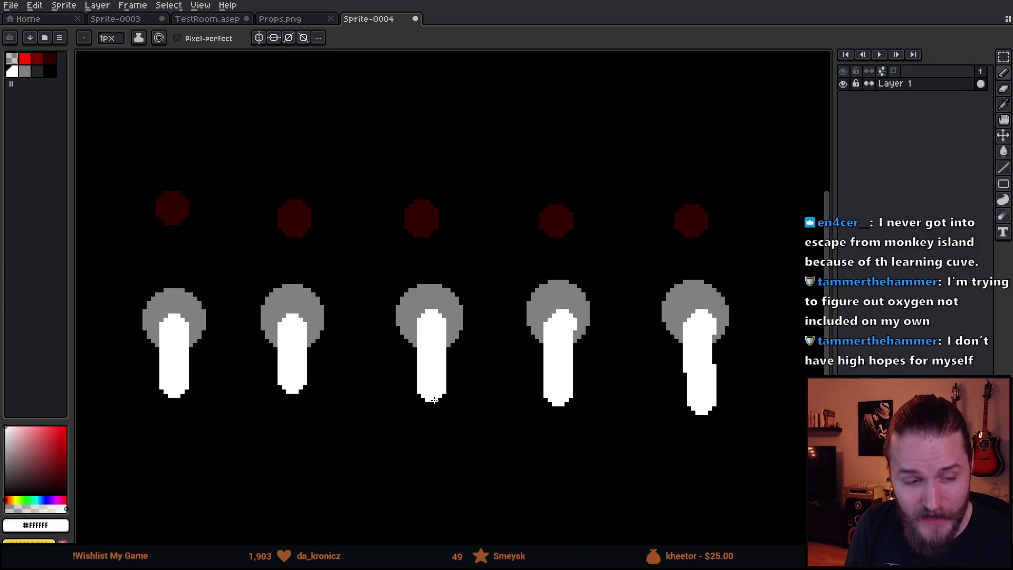
left_click(430, 258, "shift")
key("ctrl+z")
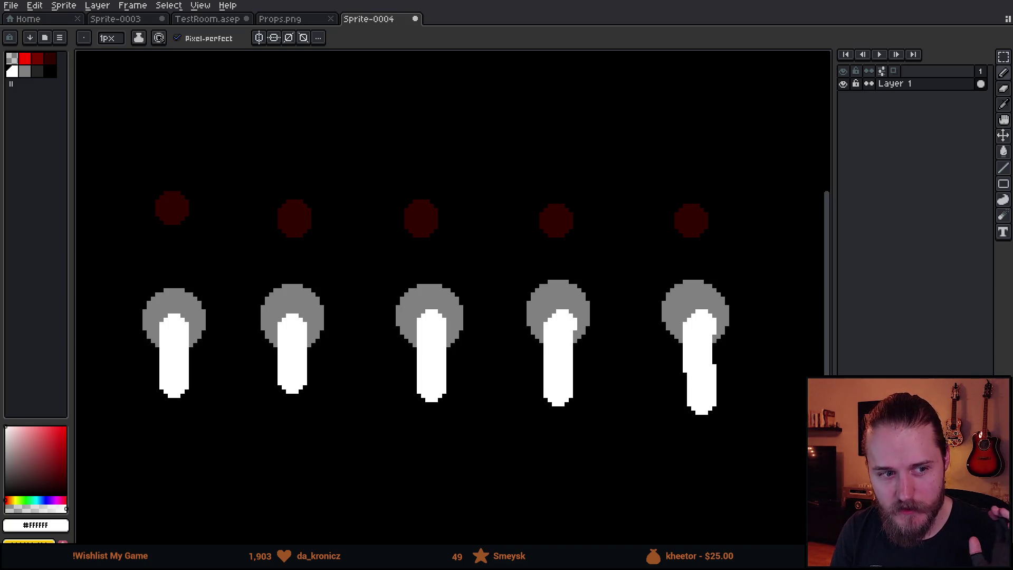
- Switch back to the Unity editor's running game with Alt+Tab
key("alt+Tab")
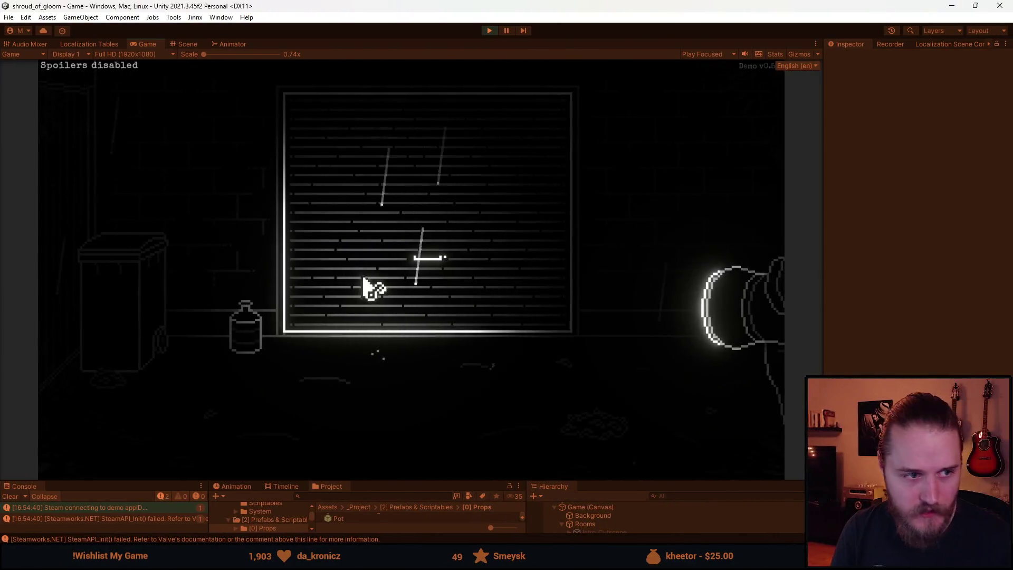
- Raise the alley's roller shutter in the Game view, then pause and exit play mode
left_click(387, 270)
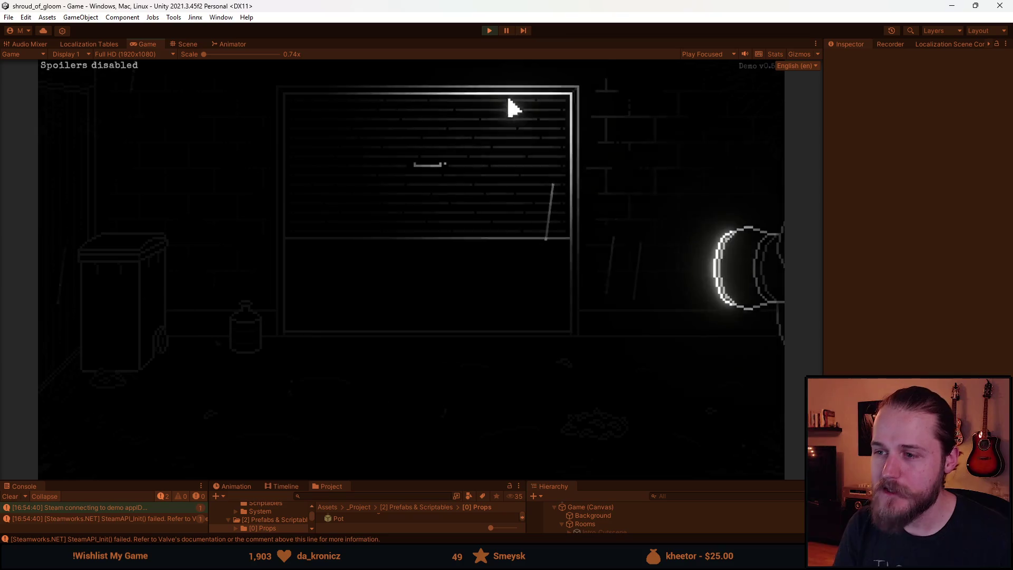
key("Escape")
left_click(494, 33)
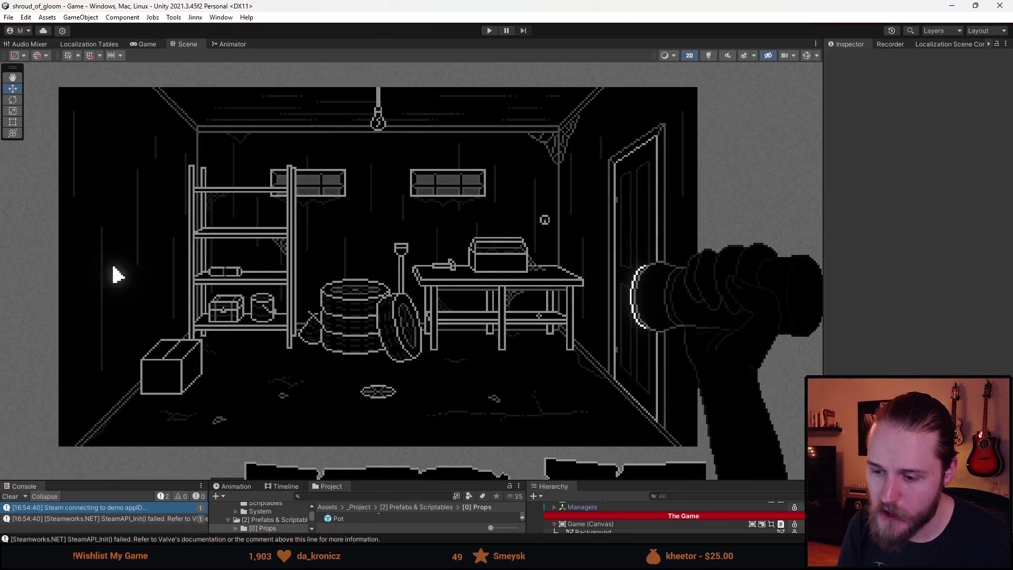
mouse_move(357, 559)
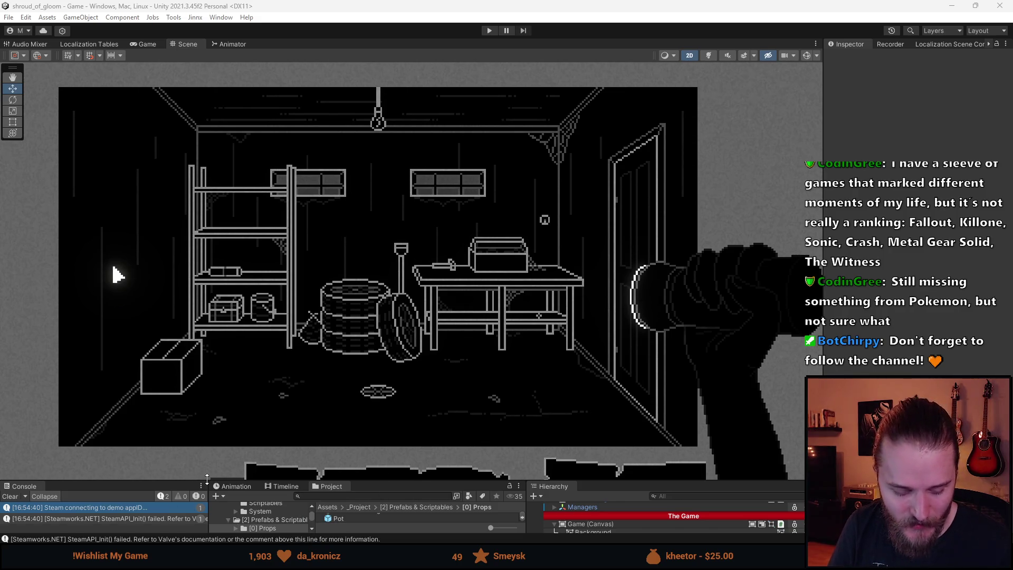
key("alt+Tab")
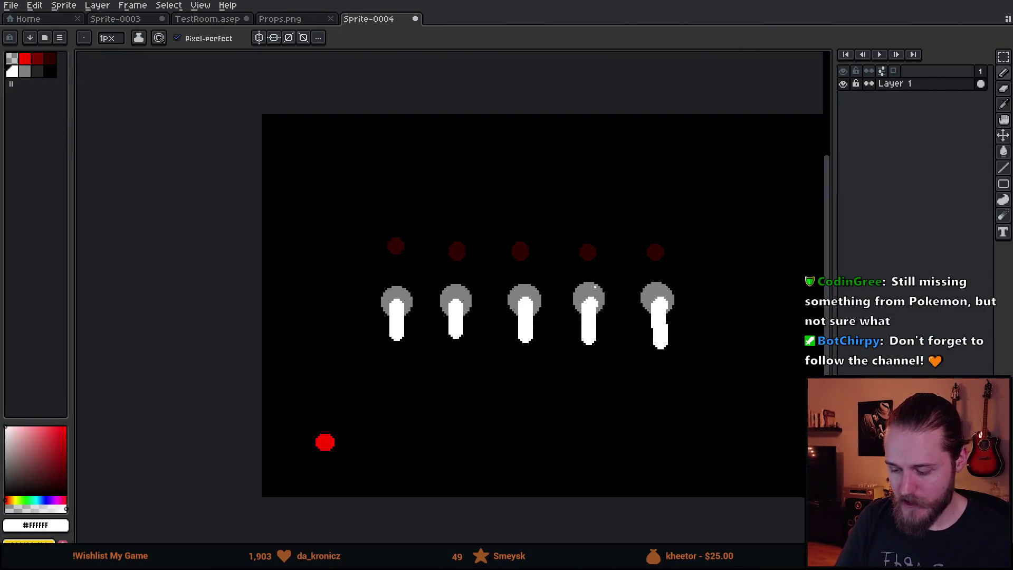
- Paint over the switch sketches in black with a large brush to blank the canvas
mouse_move(519, 273)
left_mouse_down()
mouse_move(343, 233)
mouse_move(414, 253)
left_mouse_up()
key("m")
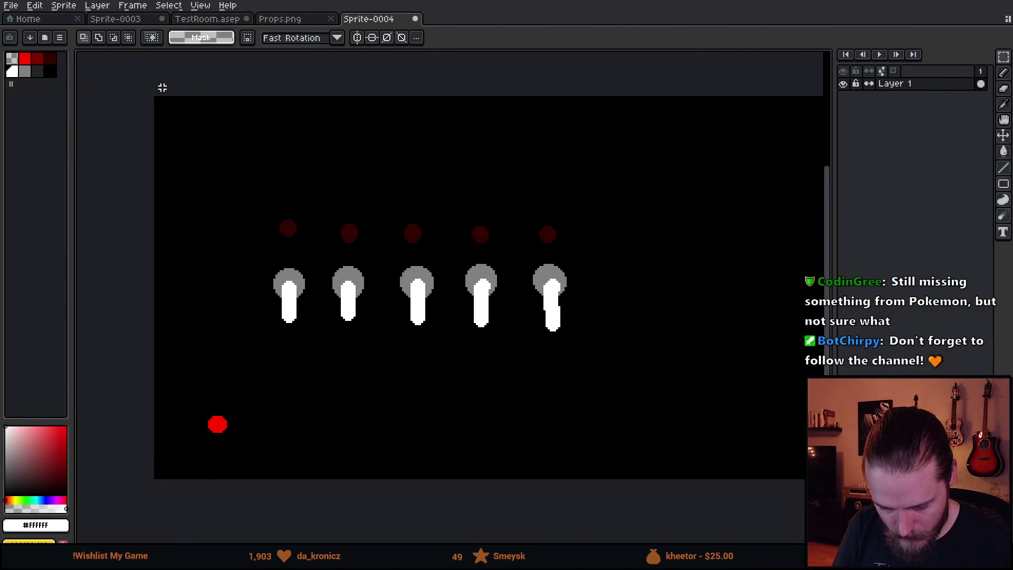
mouse_move(155, 98)
left_mouse_down()
mouse_move(216, 126)
mouse_move(591, 497)
mouse_move(520, 475)
mouse_move(541, 477)
left_mouse_up()
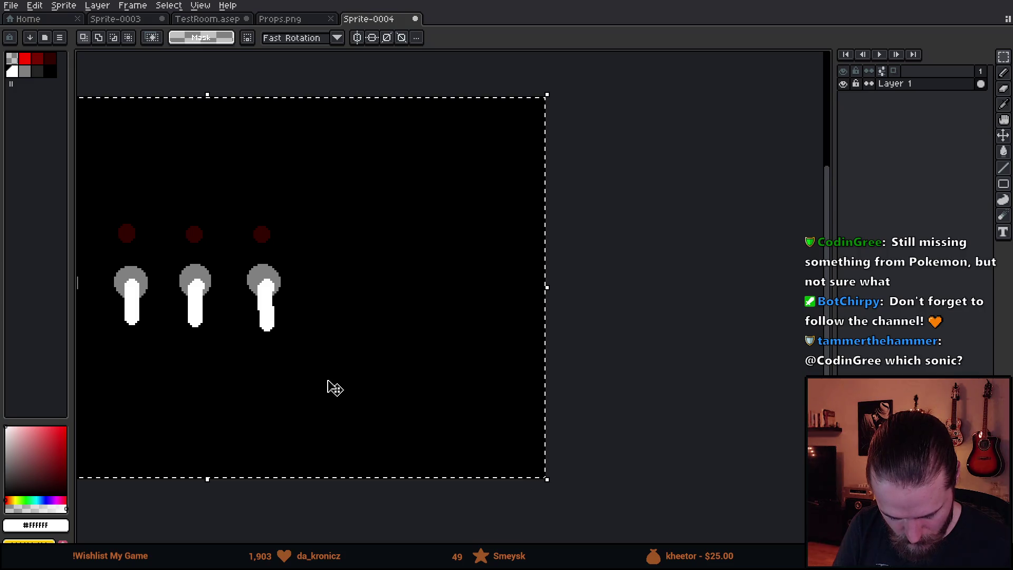
scroll(339, 395, "left", 5)
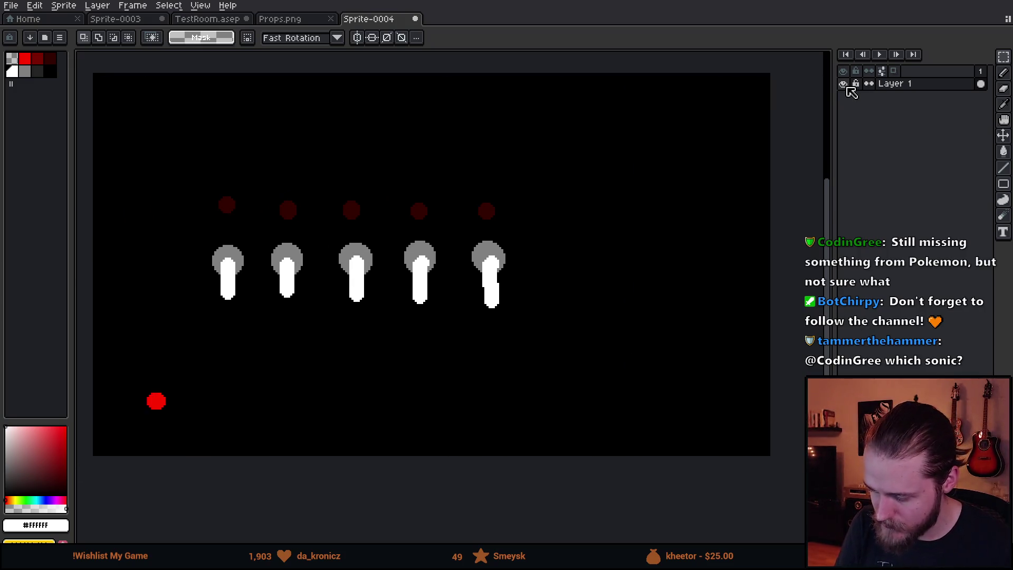
key("i")
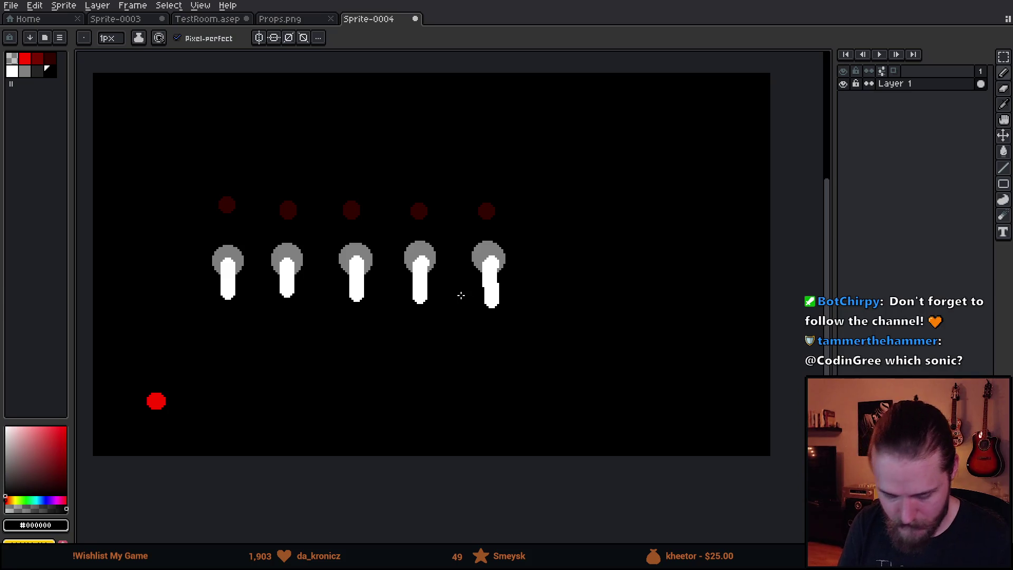
mouse_move(478, 303)
left_mouse_down()
mouse_move(471, 294)
mouse_move(524, 278)
mouse_move(377, 228)
mouse_move(174, 321)
mouse_move(217, 359)
left_mouse_up()
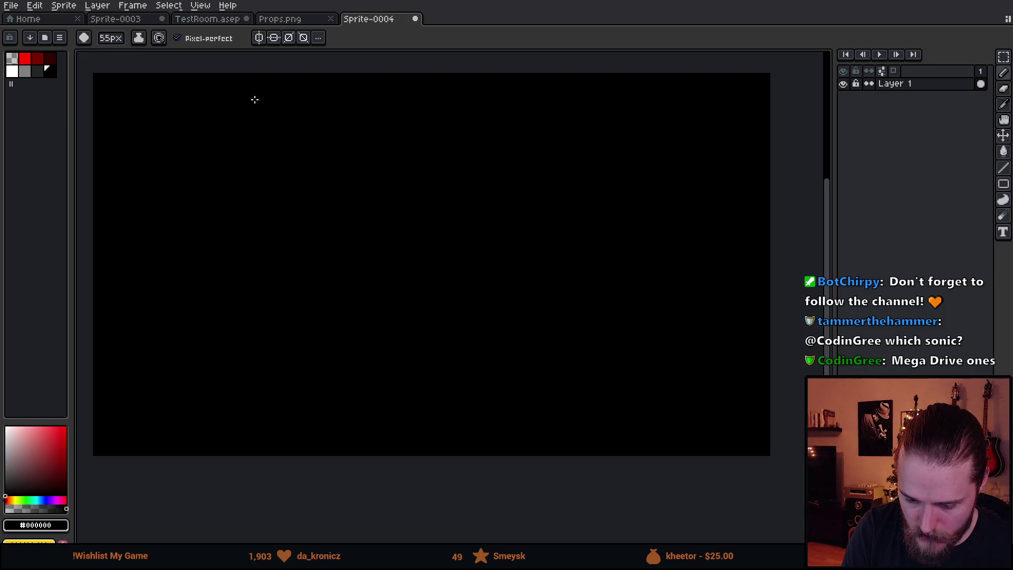
- Open the Backgrounds brick-tile image from Recent files on the start page
left_click(38, 19)
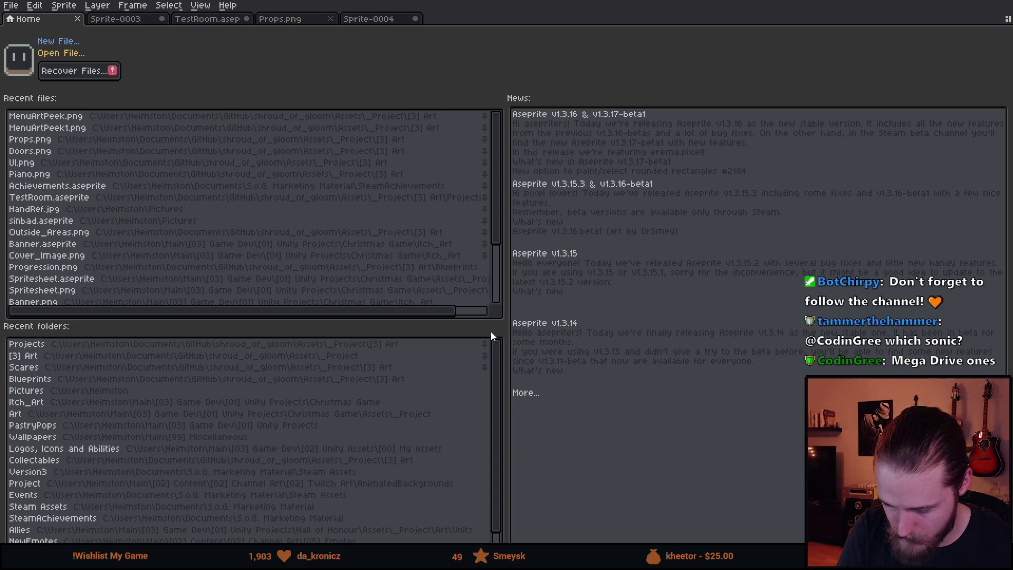
left_click(366, 294)
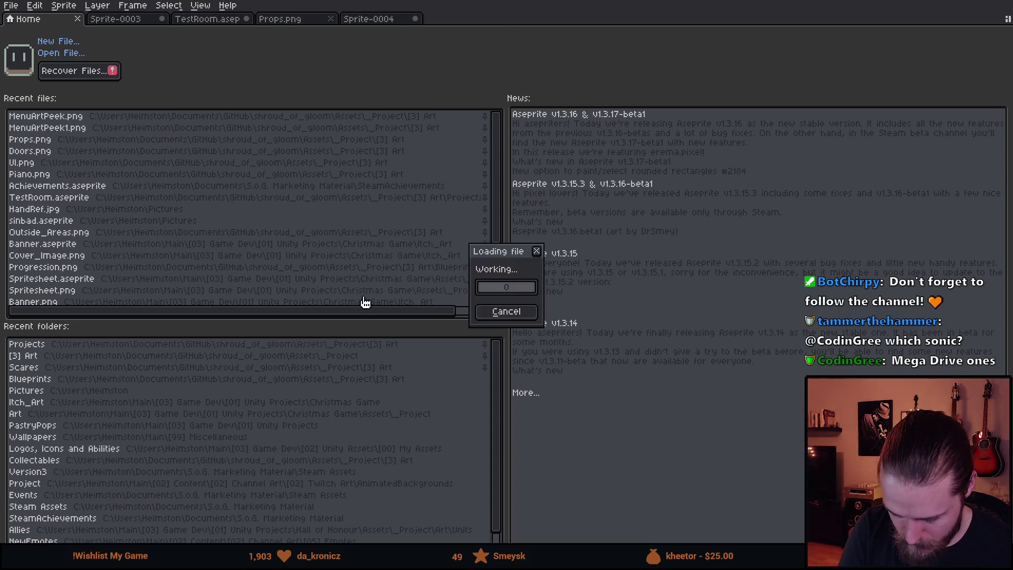
mouse_move(364, 270)
left_mouse_down()
mouse_move(385, 292)
mouse_move(369, 411)
left_mouse_up()
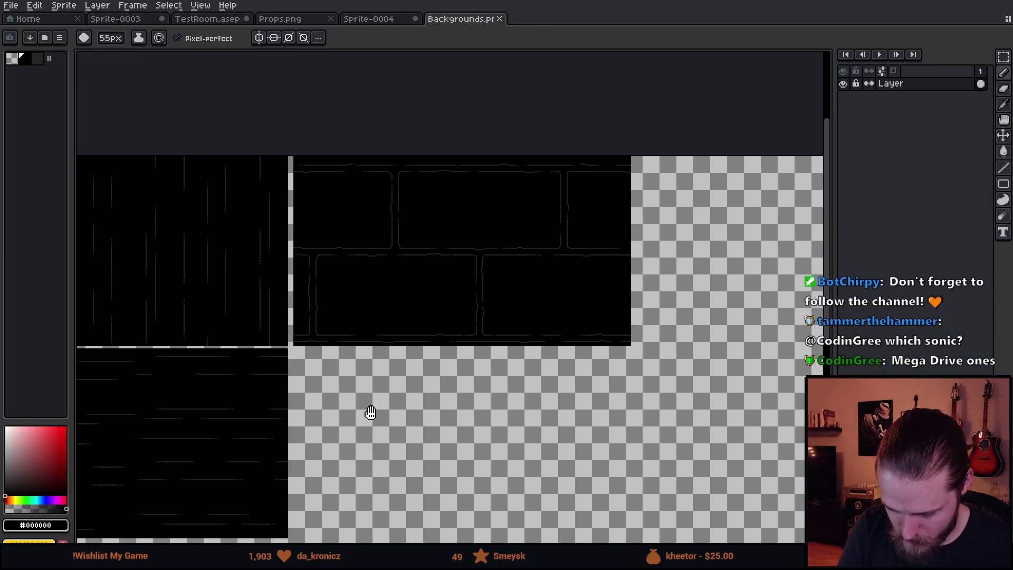
- Copy the brick tile from Backgrounds and paste it into Sprite-0004, shifting it into position
key("m")
mouse_move(291, 152)
left_mouse_down()
mouse_move(398, 312)
mouse_move(644, 372)
left_mouse_up()
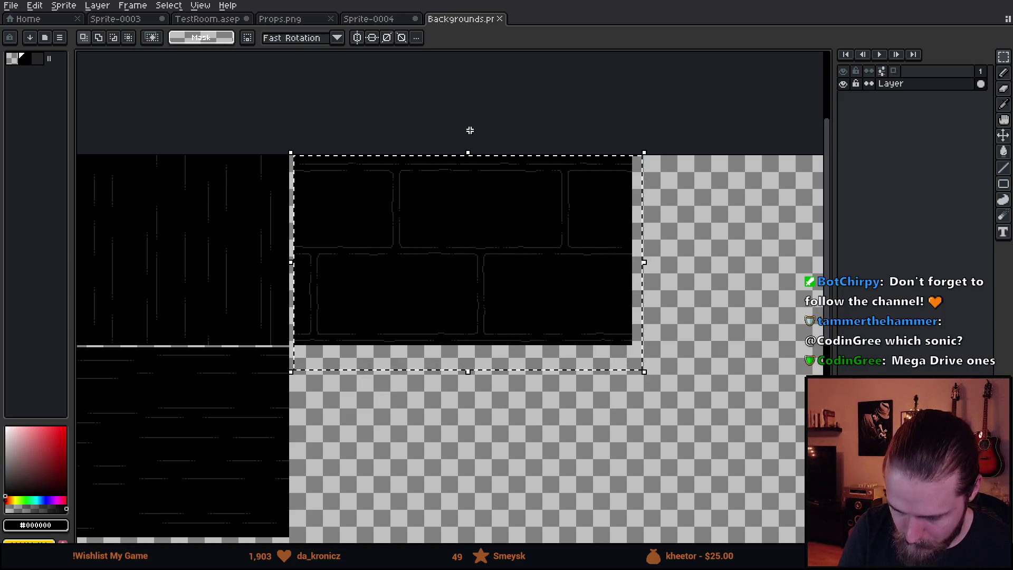
left_click(378, 20)
key("ctrl+v")
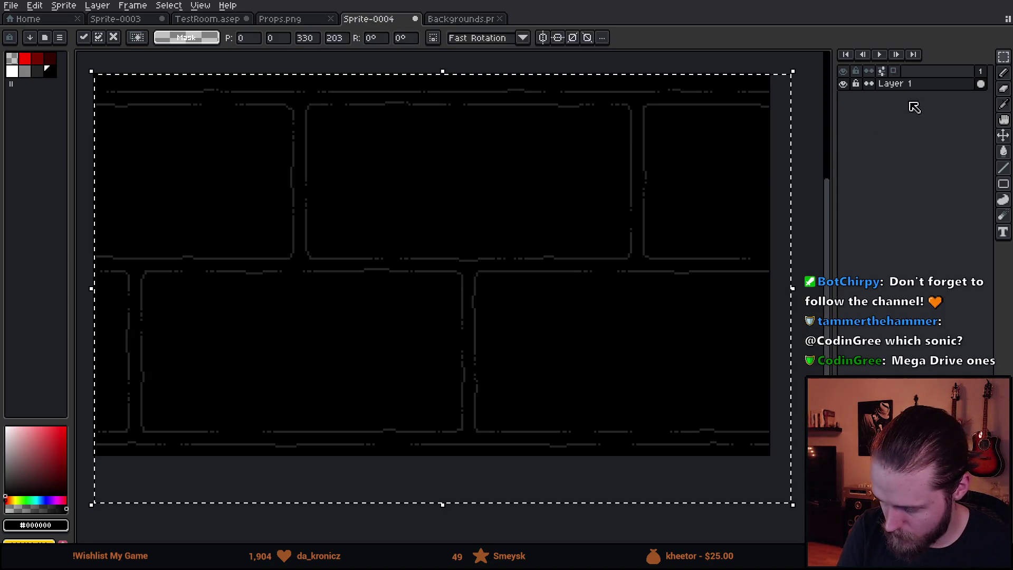
left_click(808, 166)
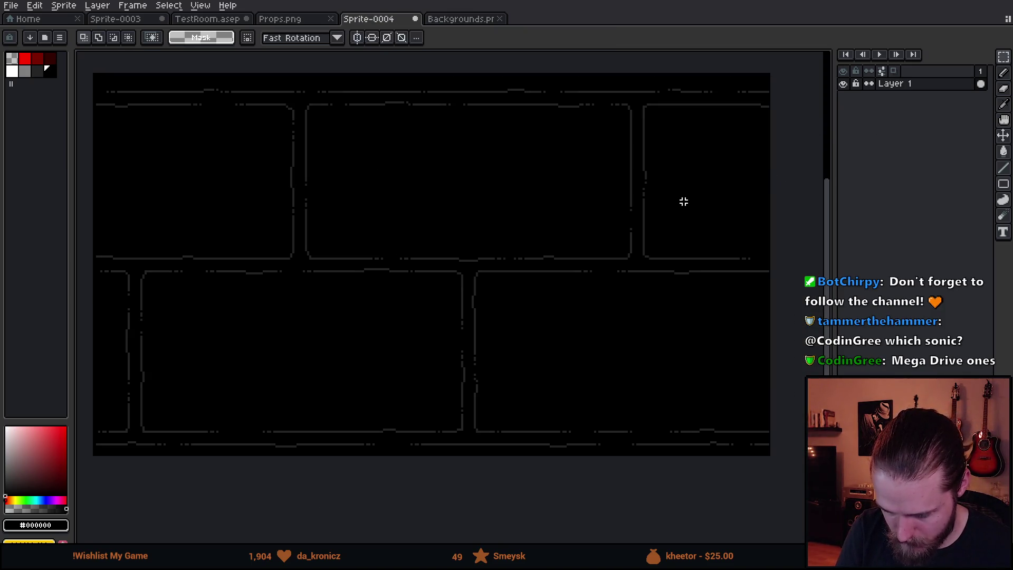
mouse_move(506, 284)
left_mouse_down()
mouse_move(344, 287)
mouse_move(437, 319)
mouse_move(469, 309)
left_mouse_up()
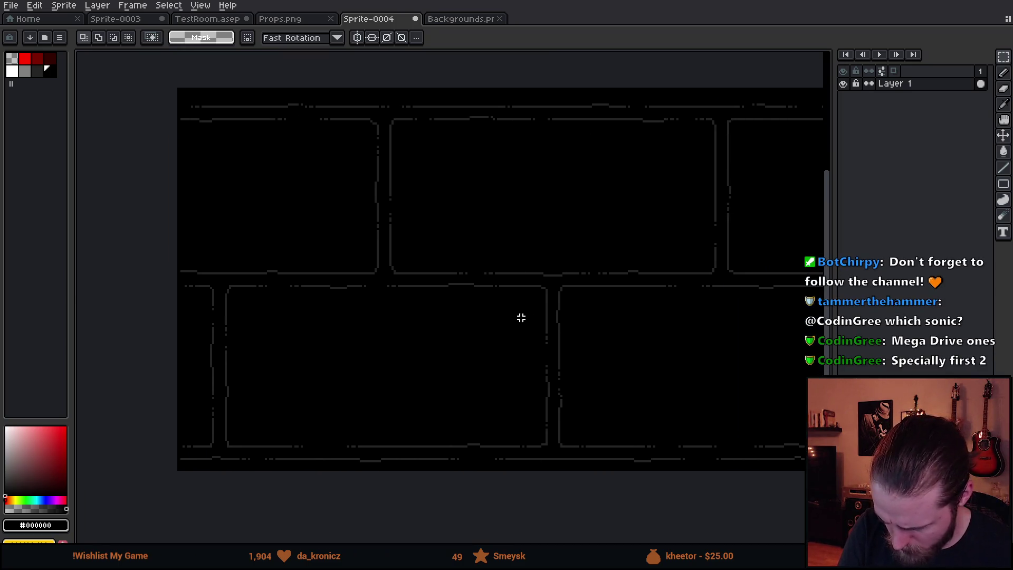
key("v")
mouse_move(534, 337)
left_mouse_down()
mouse_move(471, 344)
mouse_move(486, 344)
left_mouse_up()
- Delete the canvas contents and bucket-fill the black area with full transparency
key("ctrl+a")
mouse_move(210, 165)
left_mouse_down()
mouse_move(307, 215)
mouse_move(301, 209)
left_mouse_up()
scroll(303, 217, "up", 4)
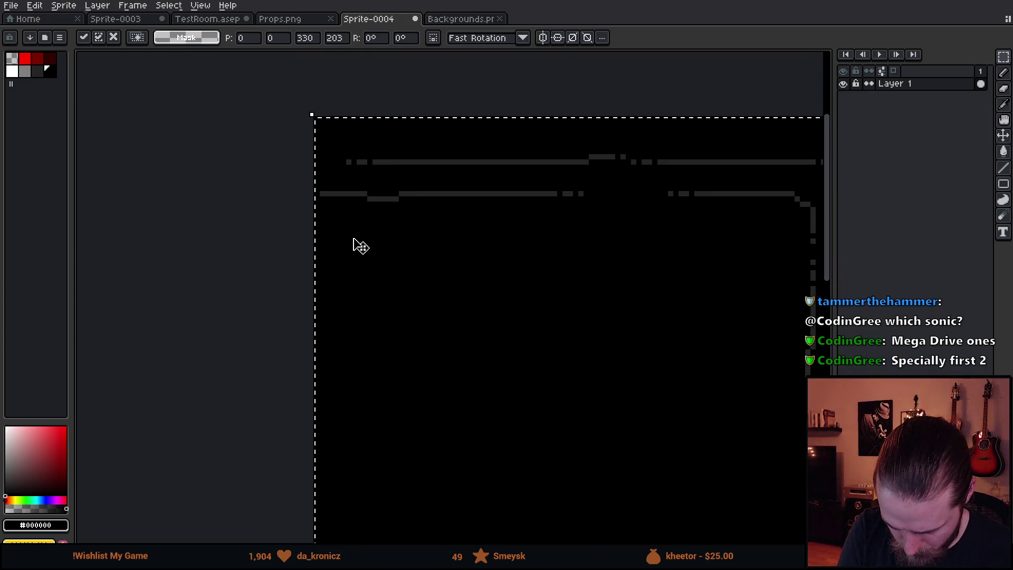
key("Left")
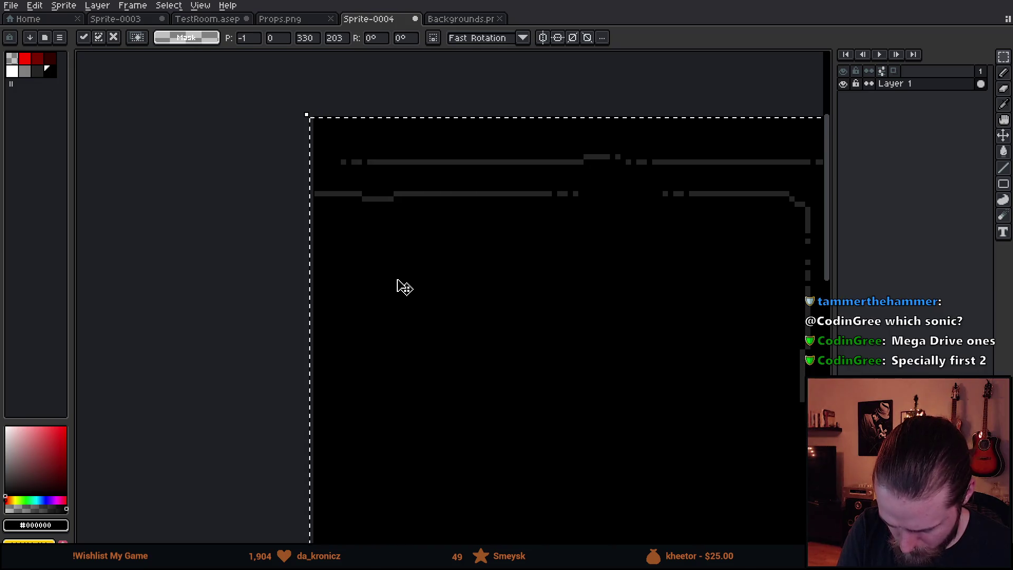
key("Delete")
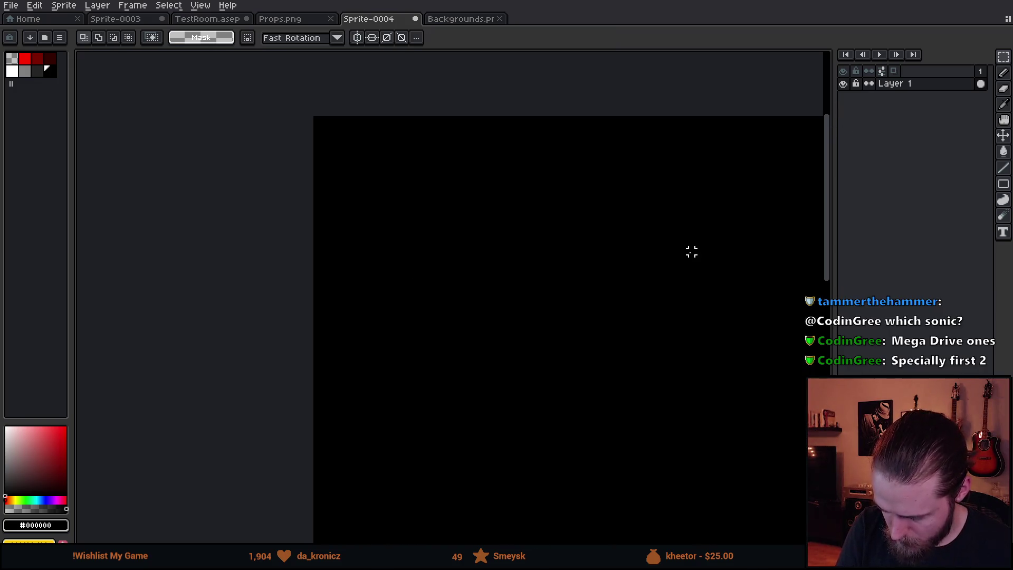
left_click_drag(66, 508, 4, 508)
key("g")
left_click(364, 389)
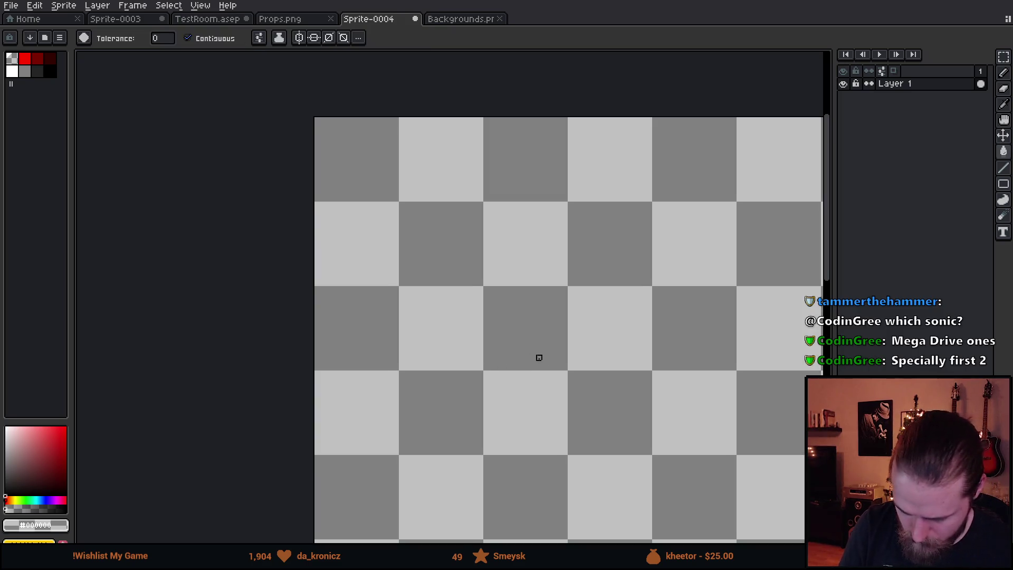
left_click_drag(534, 355, 309, 166)
scroll(547, 287, "down", 5)
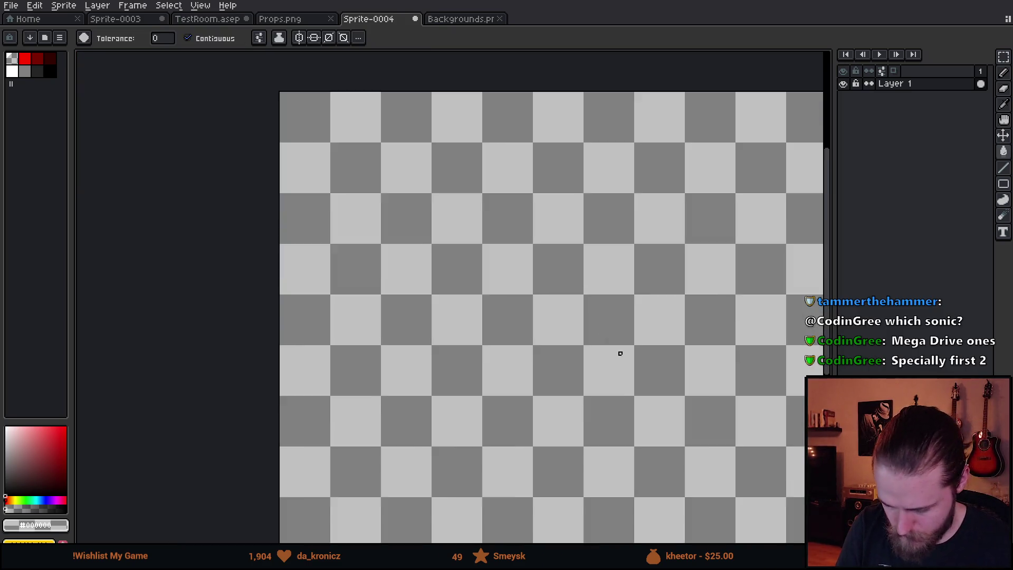
- Paste the brick tile again over the transparent canvas and commit it
key("b")
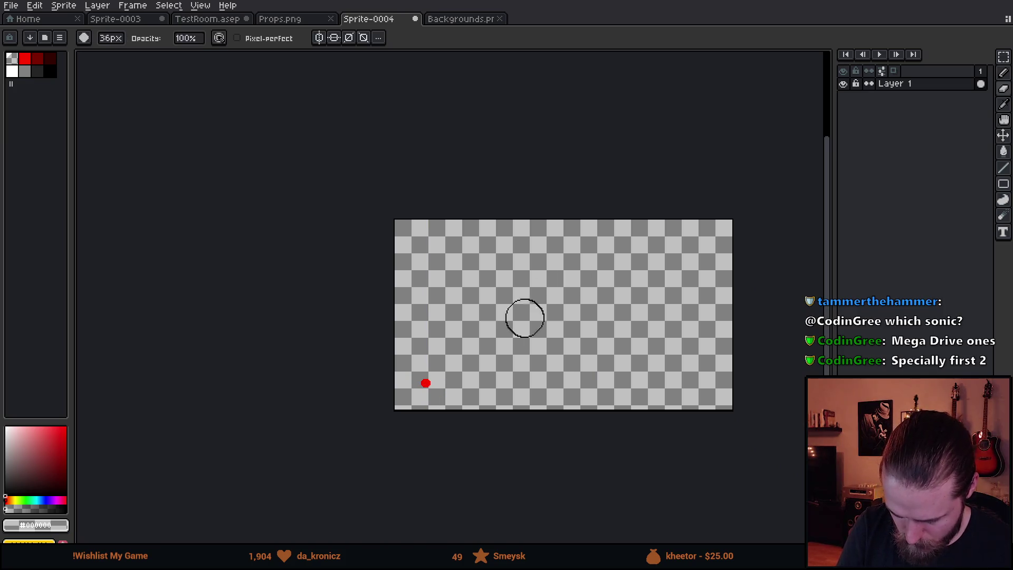
key("ctrl+v")
key("Return")
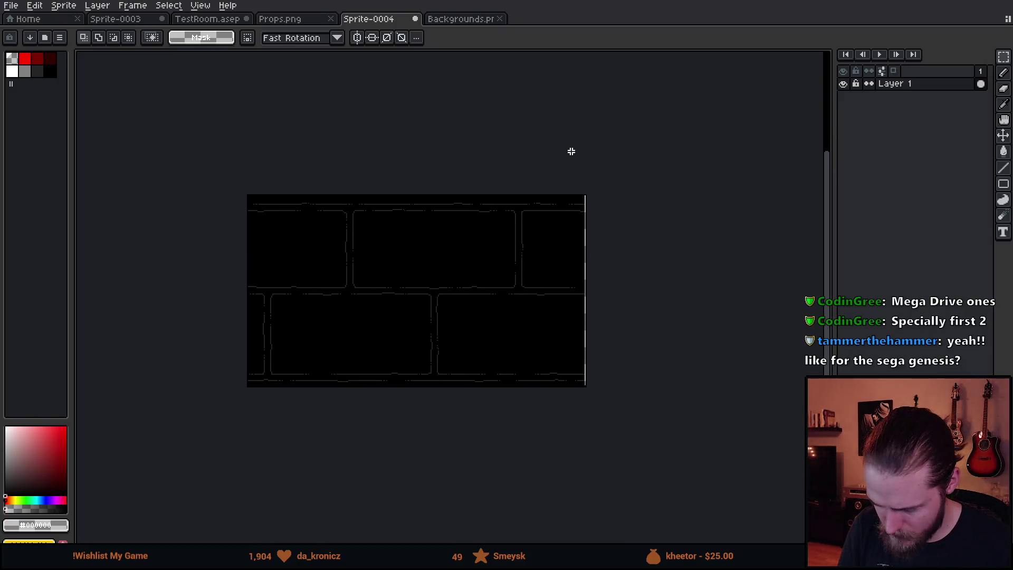
left_click(461, 19)
- Tighten the Backgrounds marquee to fit the 320×180 brick tile
scroll(344, 169, "up", 5)
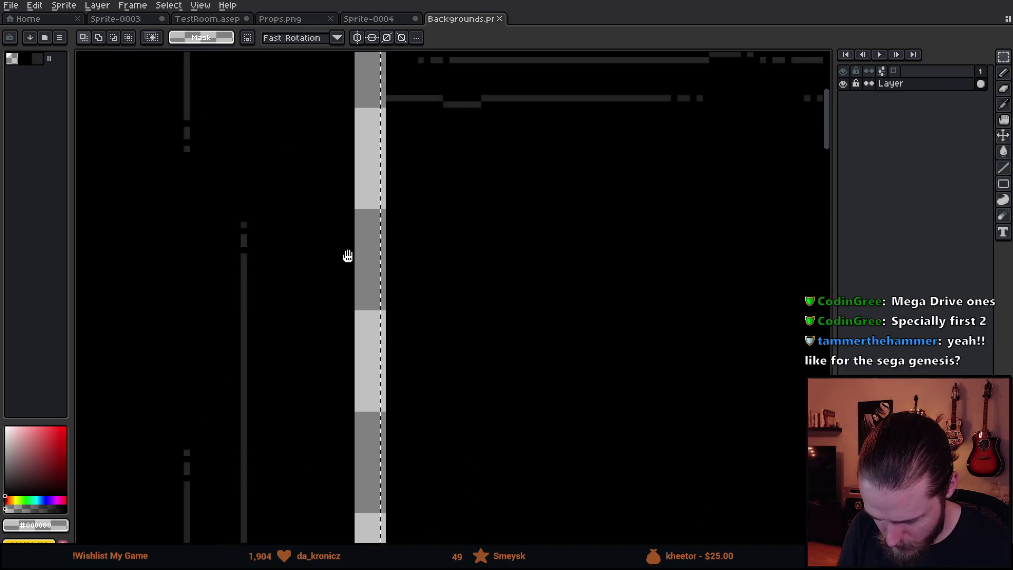
scroll(343, 343, "down", 3)
scroll(422, 316, "right", 5)
scroll(396, 291, "up", 1)
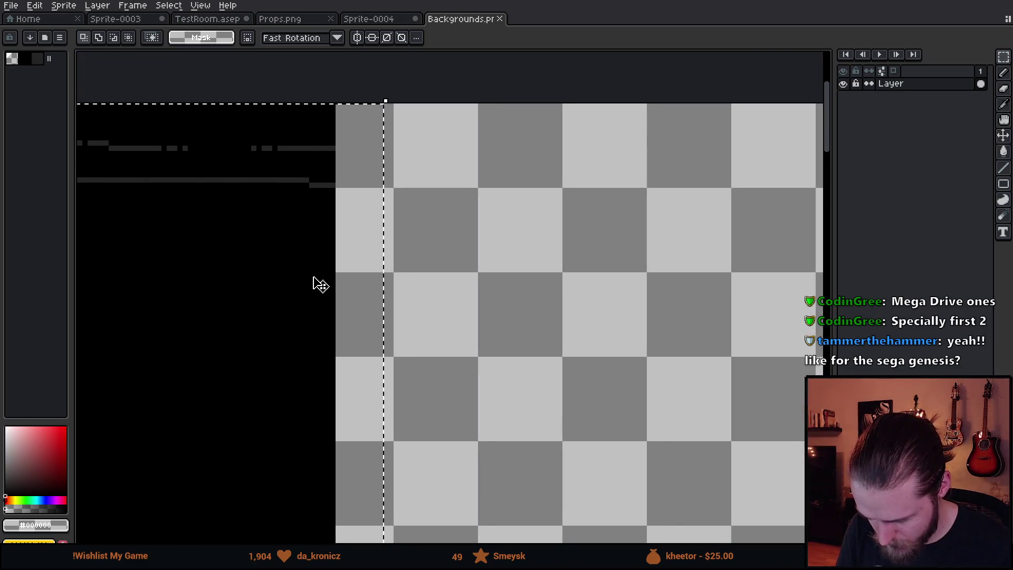
scroll(263, 343, "down", 2)
scroll(210, 410, "down", 2)
scroll(509, 192, "up", 1)
scroll(309, 201, "down", 1)
scroll(218, 93, "up", 3)
scroll(205, 126, "up", 2)
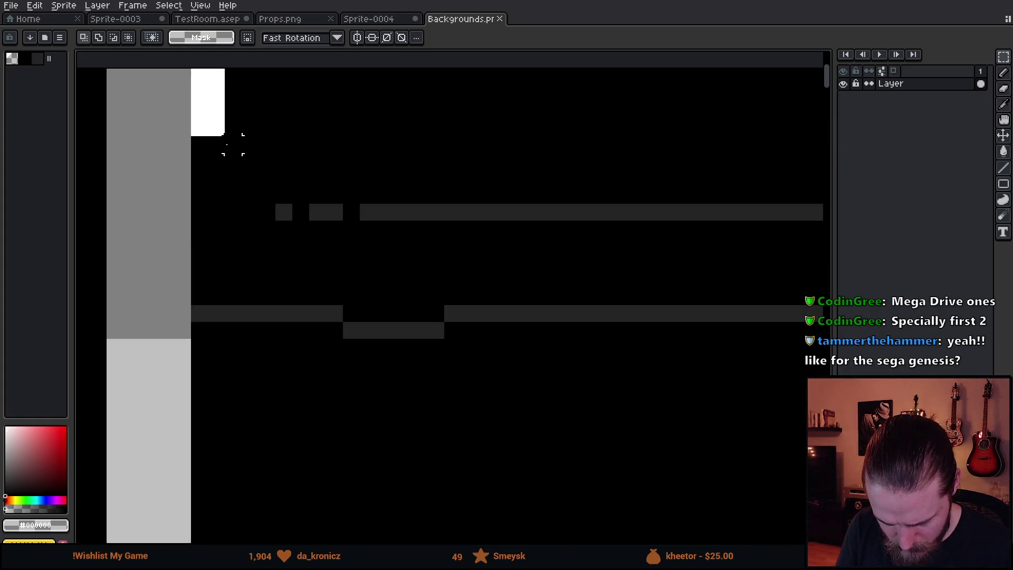
scroll(226, 140, "down", 2)
scroll(581, 412, "up", 2)
scroll(501, 359, "down", 3)
scroll(497, 347, "up", 2)
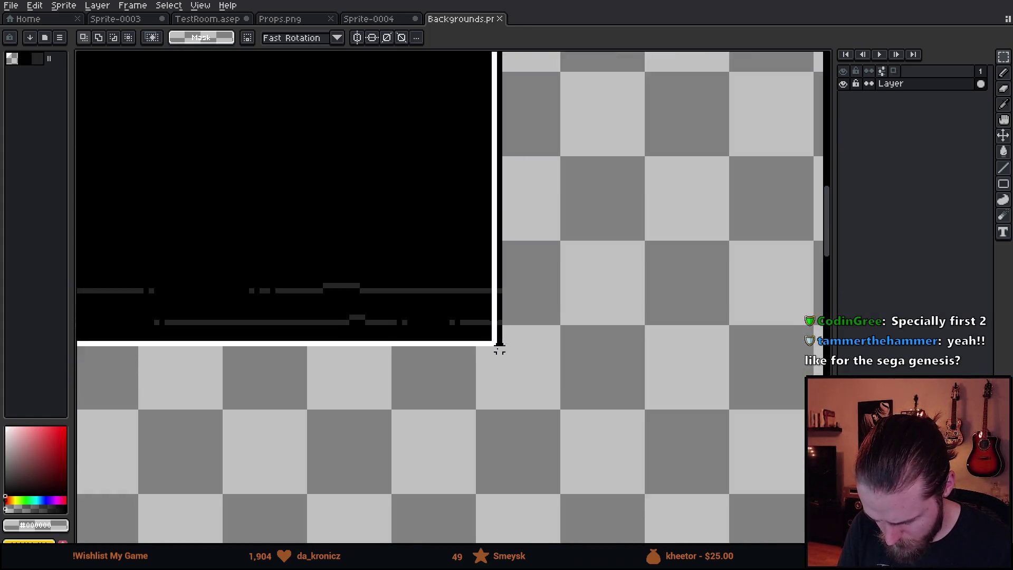
left_click_drag(468, 349, 454, 320)
- Clear Sprite-0004's old bricks and drop in the 320×180 brick tile
left_click(376, 19)
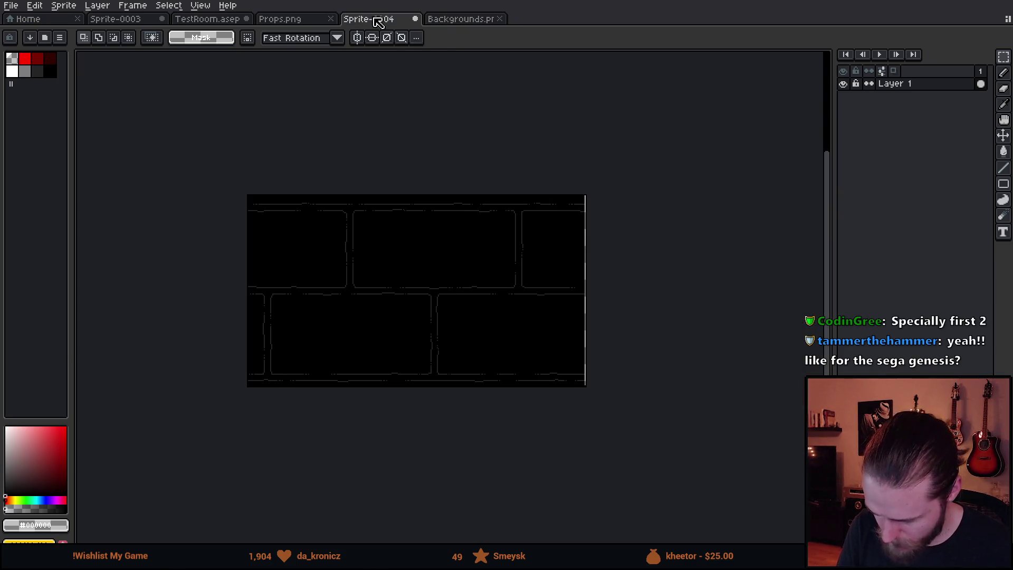
key("Delete")
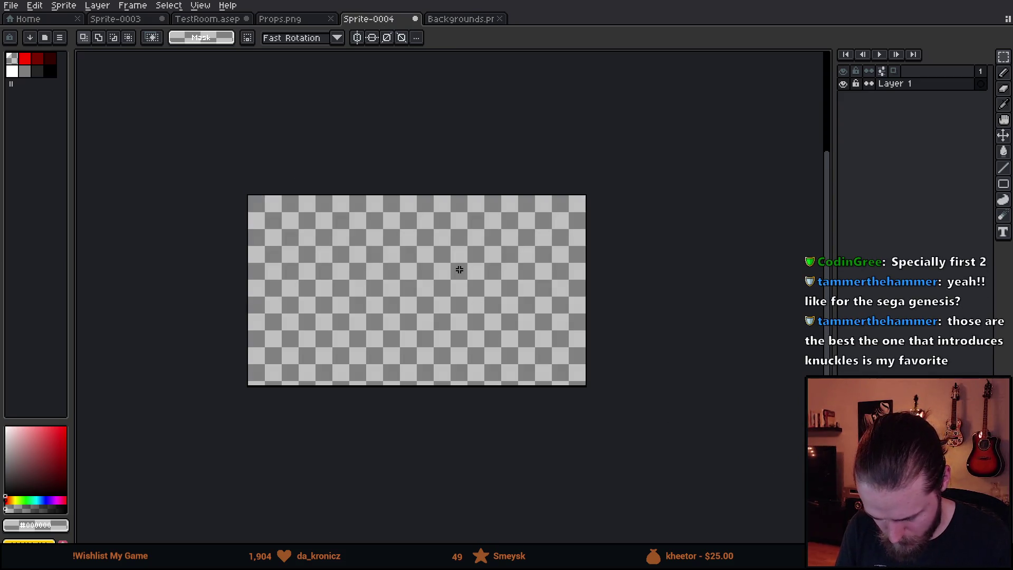
key("ctrl+v")
scroll(218, 206, "up", 2)
scroll(391, 263, "down", 1)
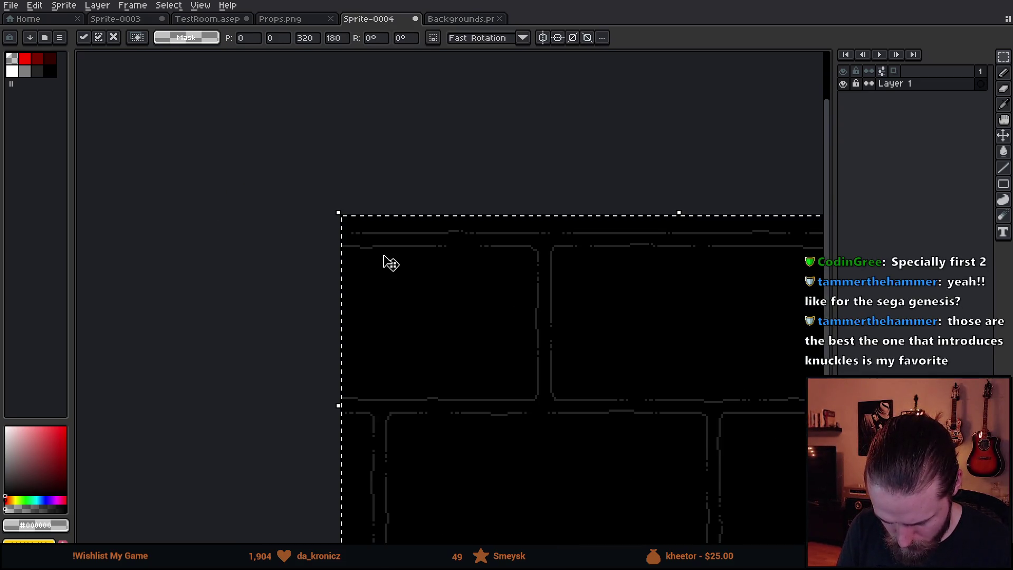
scroll(149, 280, "down", 1)
scroll(464, 179, "up", 2)
scroll(470, 222, "down", 3)
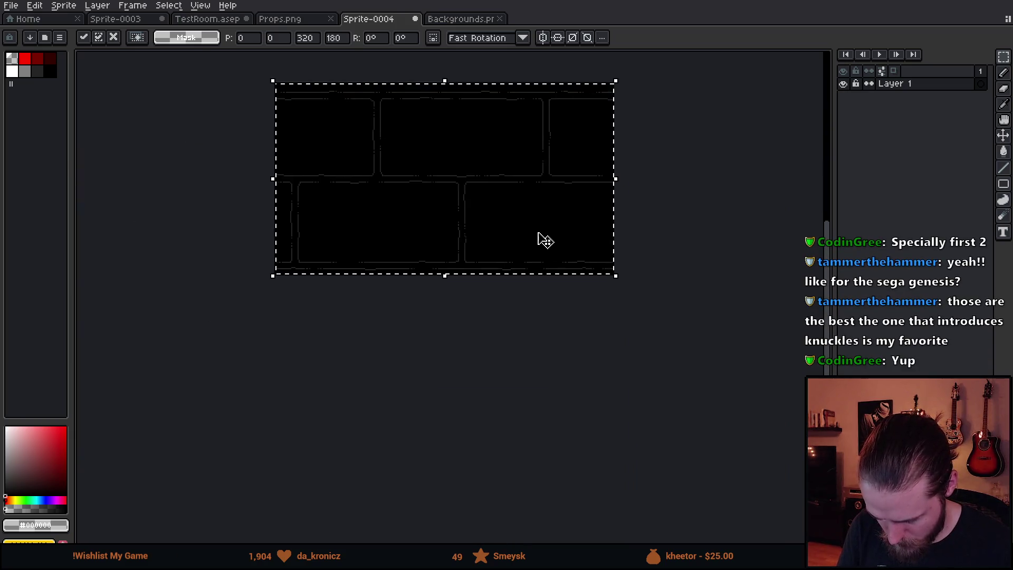
scroll(545, 241, "up", 2)
left_click(563, 437)
scroll(470, 264, "down", 3)
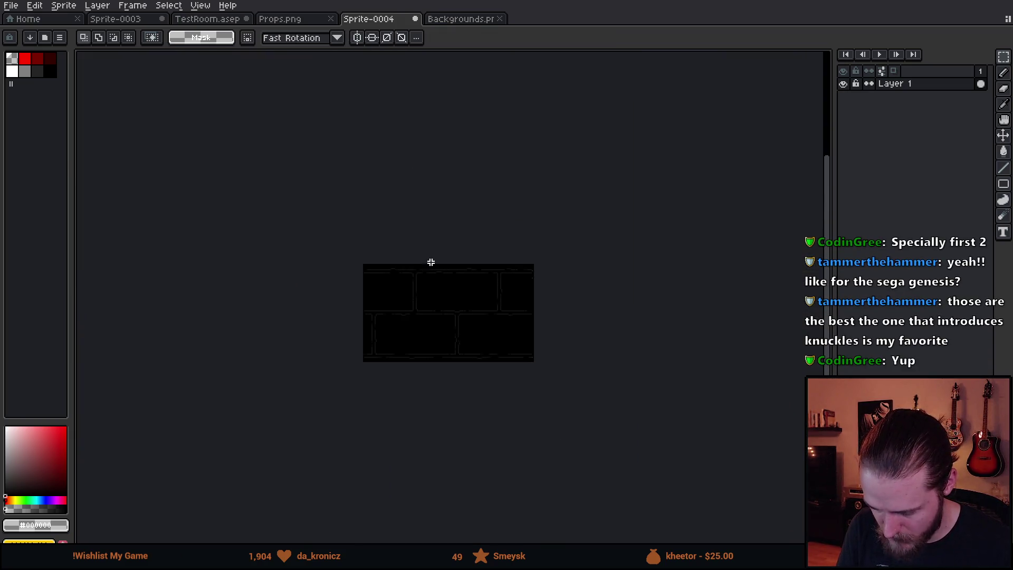
scroll(431, 262, "up", 3)
scroll(401, 269, "down", 1)
left_click(908, 85)
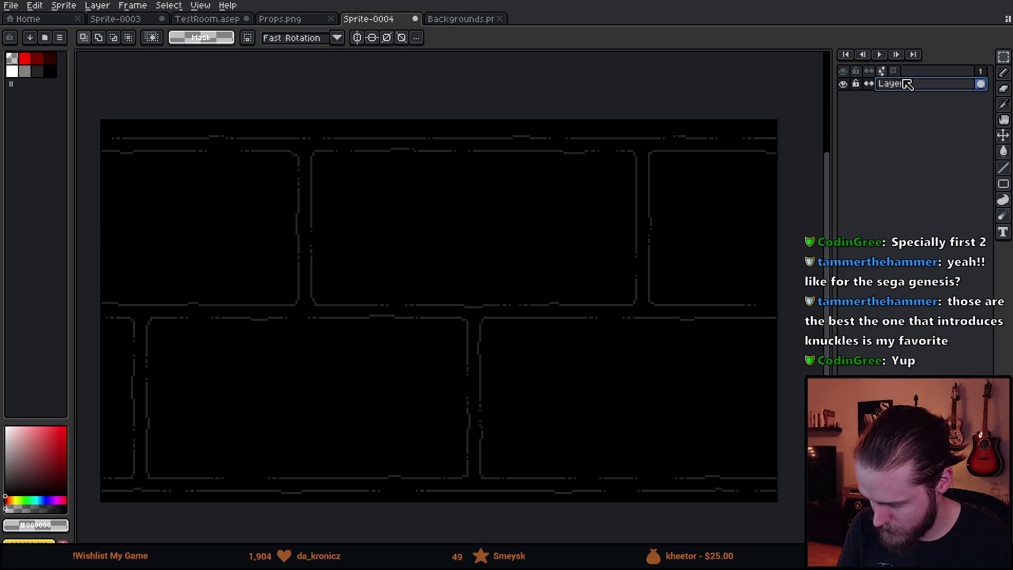
- Rename Layer 1 to Background and add a new layer named Box above it
double_click(906, 84)
type("Backgroun")
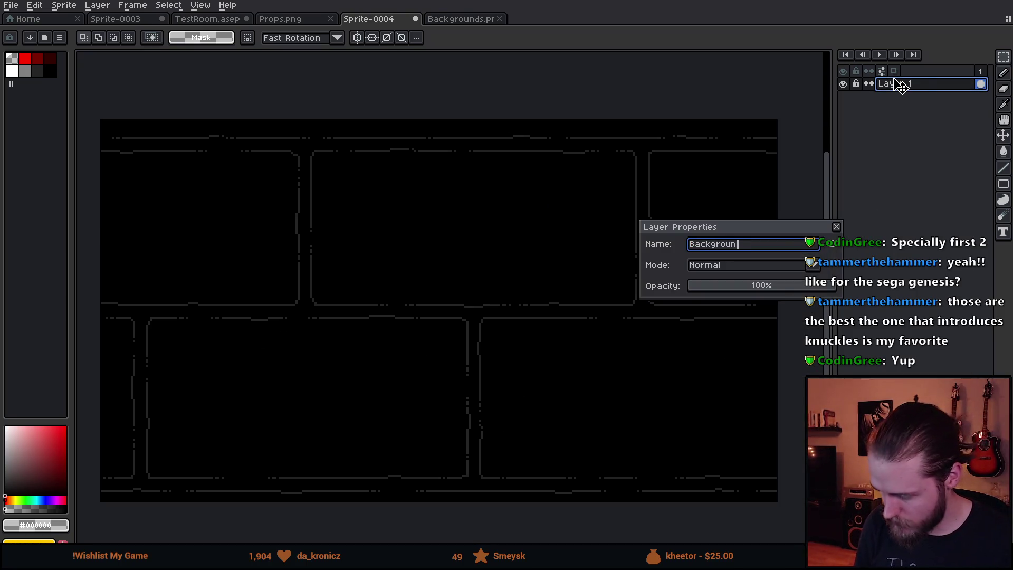
type("d")
key("Return")
key("shift+n")
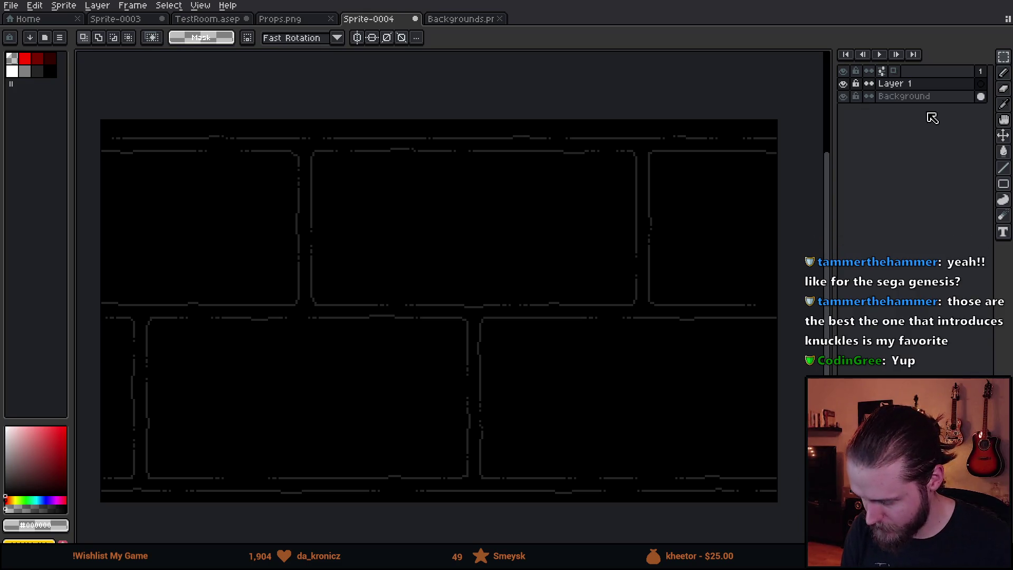
double_click(916, 84)
type("Box")
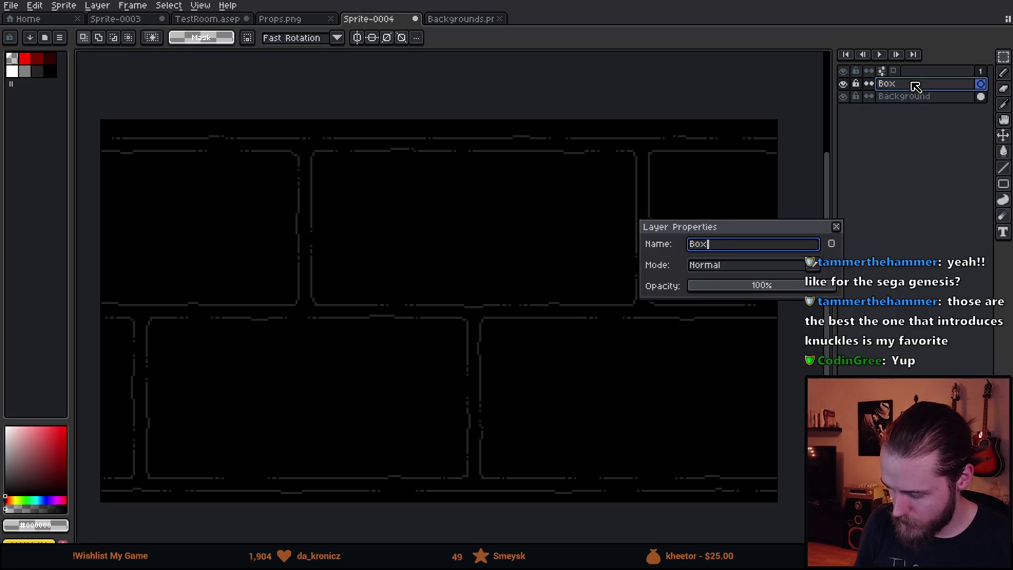
key("Return")
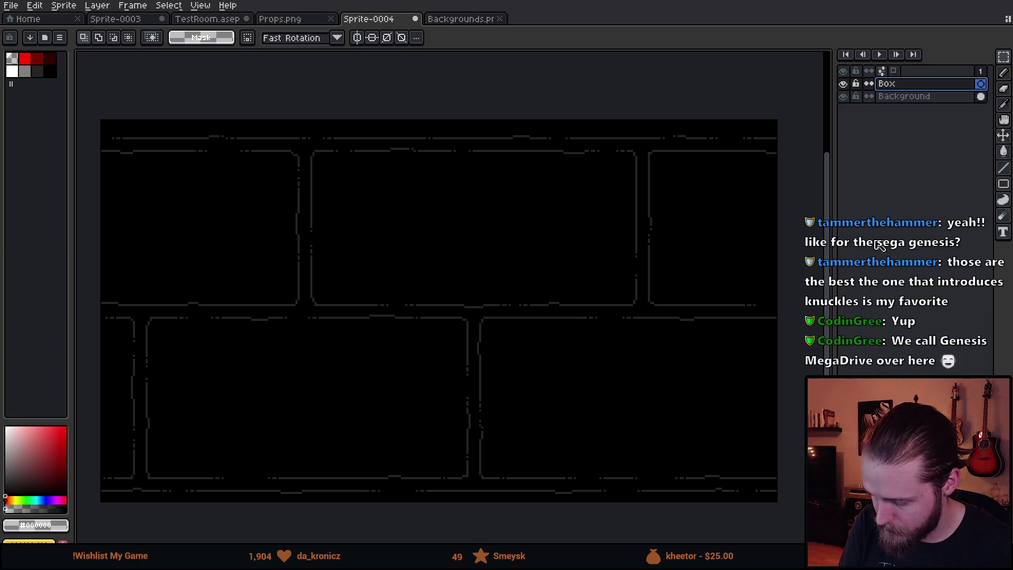
- Add a Switches layer on top, then make the Box layer active for drawing
key("shift+n")
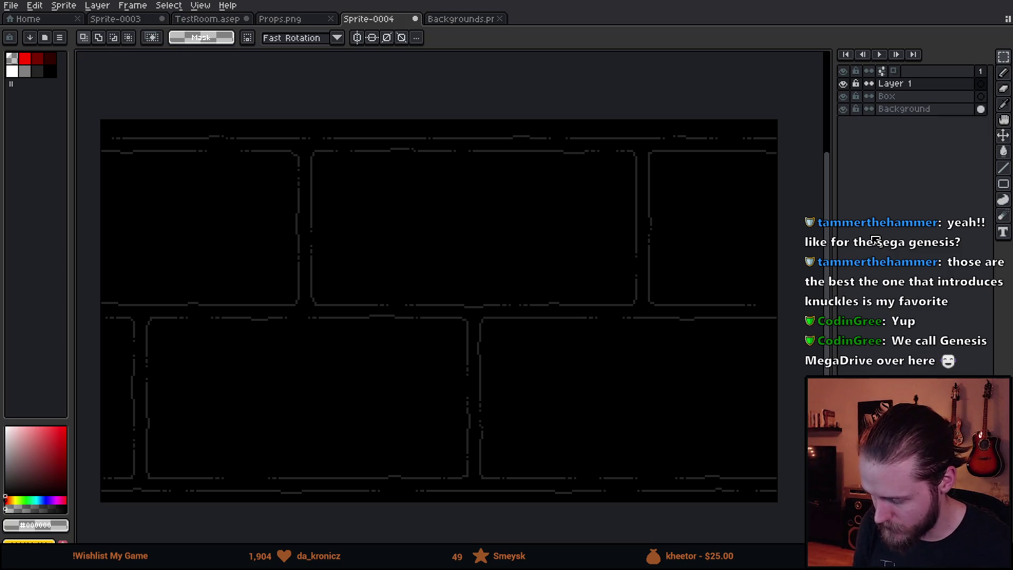
double_click(913, 85)
type("S")
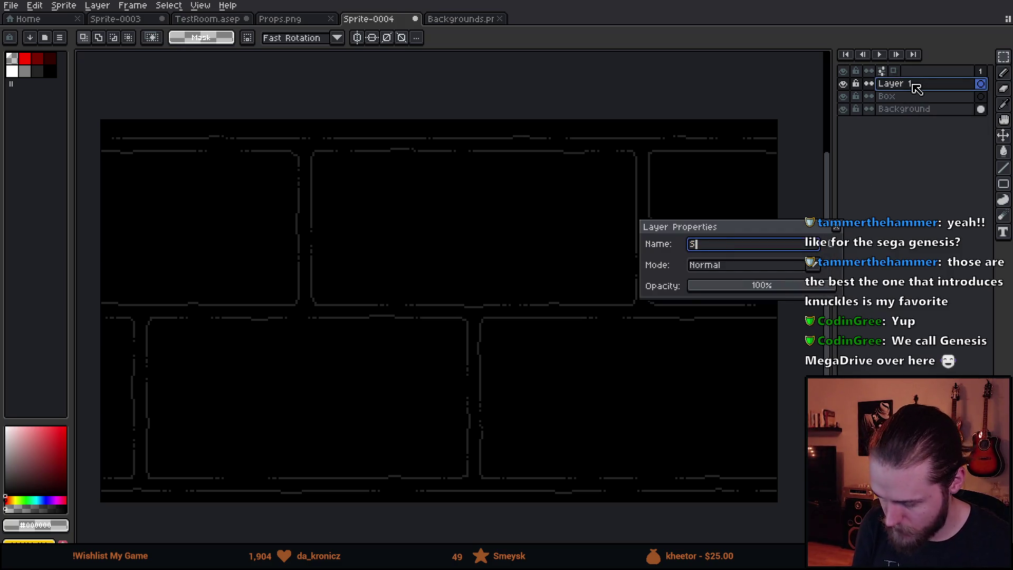
type("ig")
key("BackSpace")
key("BackSpace")
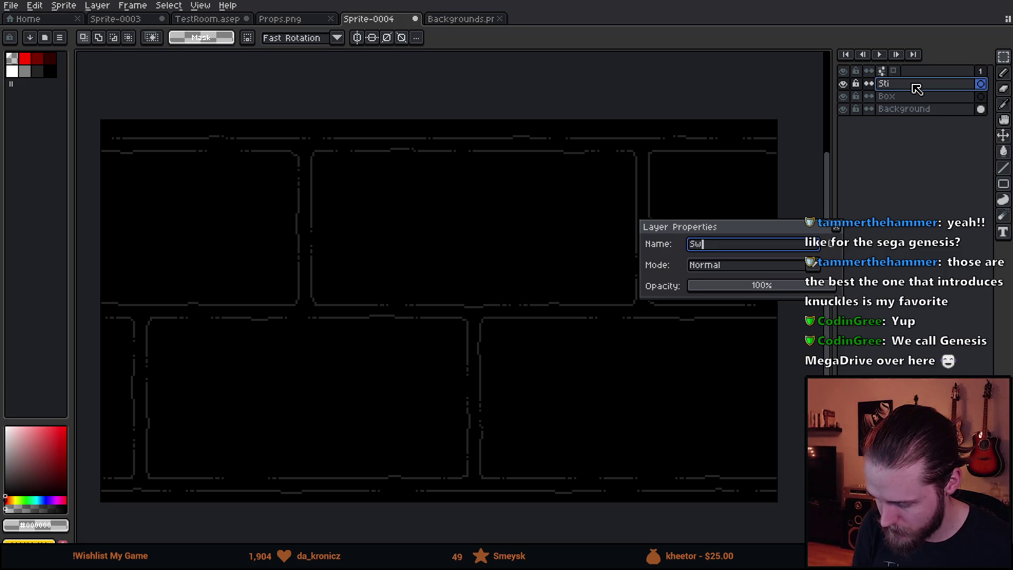
key("Return")
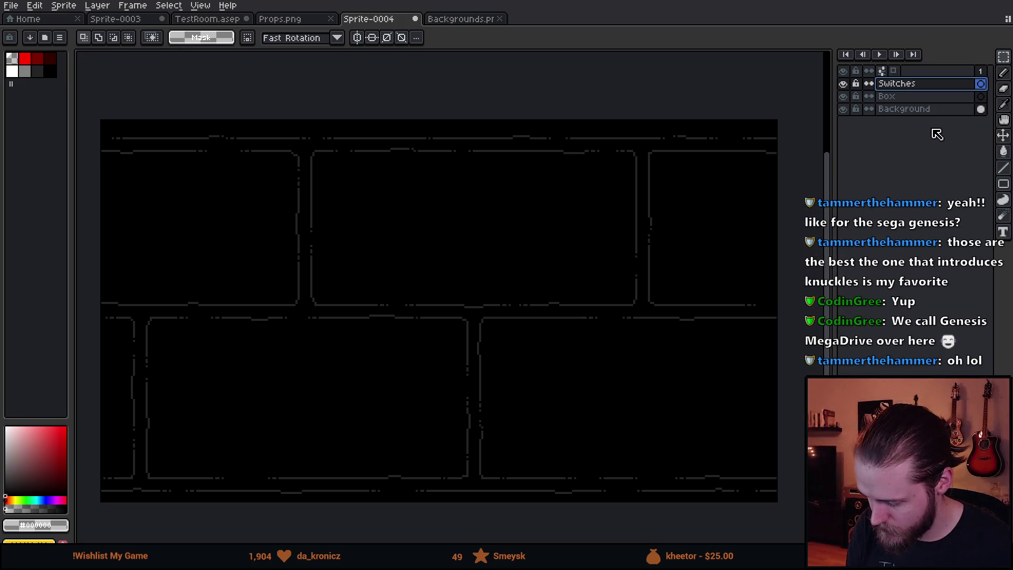
mouse_move(524, 294)
left_mouse_down()
mouse_move(561, 285)
mouse_move(557, 263)
left_mouse_up()
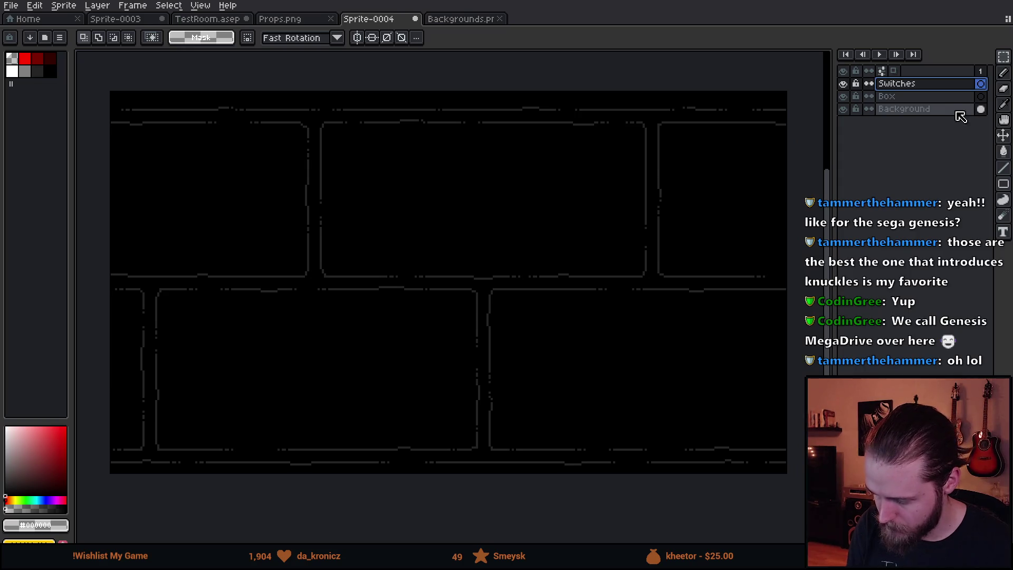
left_click(897, 96)
left_click(1002, 185)
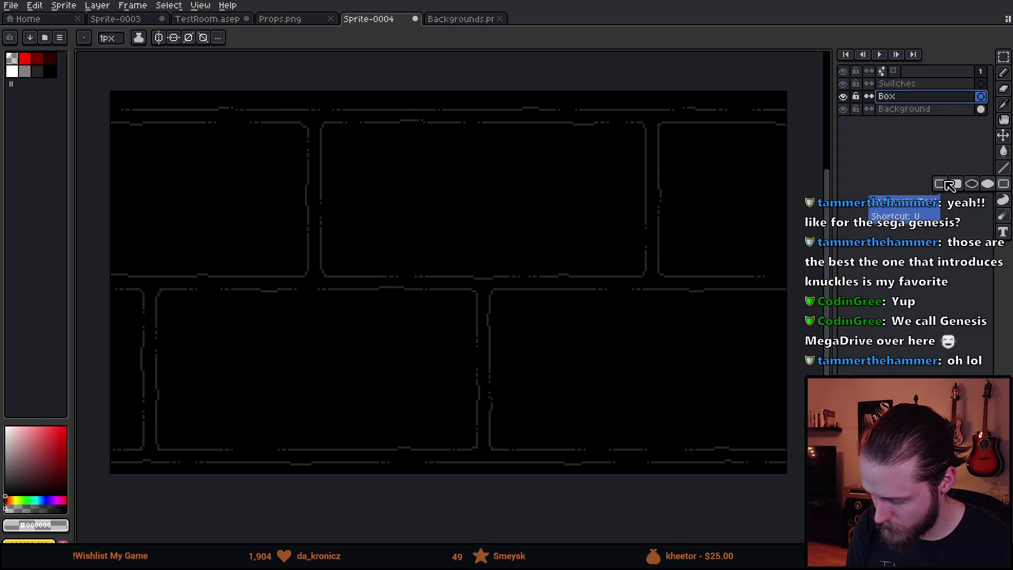
- Draw a large white rectangle outline for the box around the canvas centre on the Box layer
key("e")
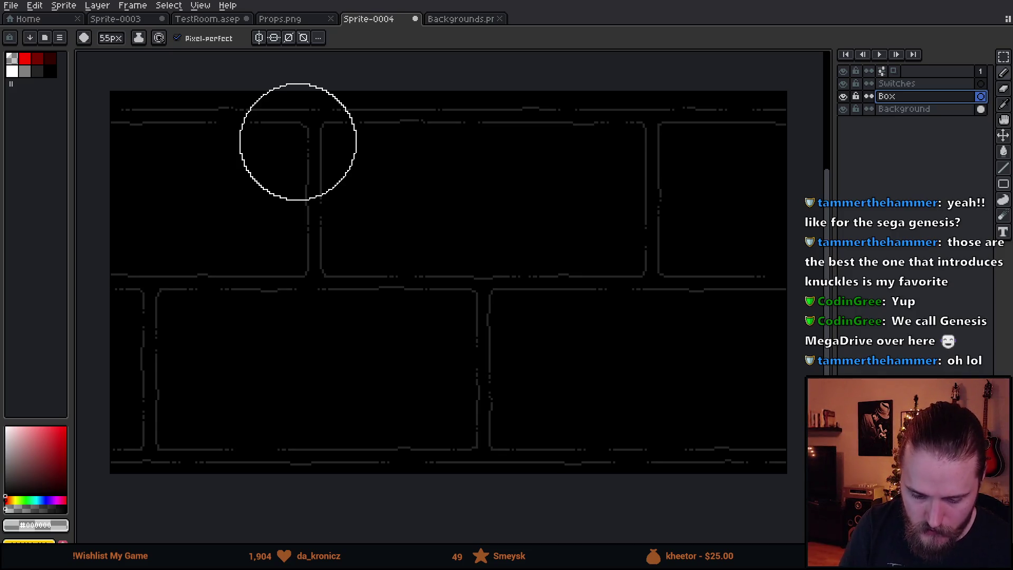
left_click(11, 71)
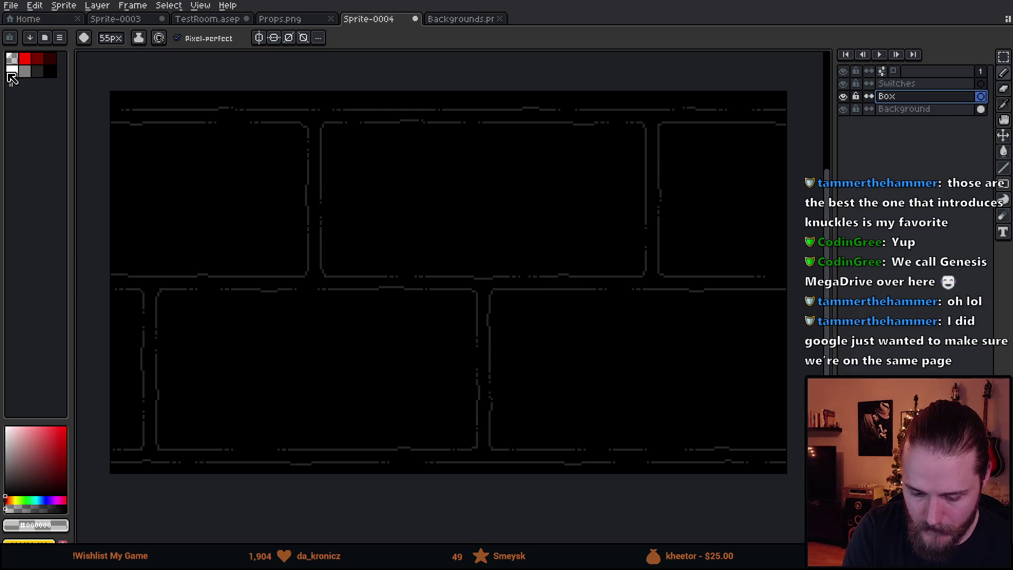
left_click(262, 325)
key("b")
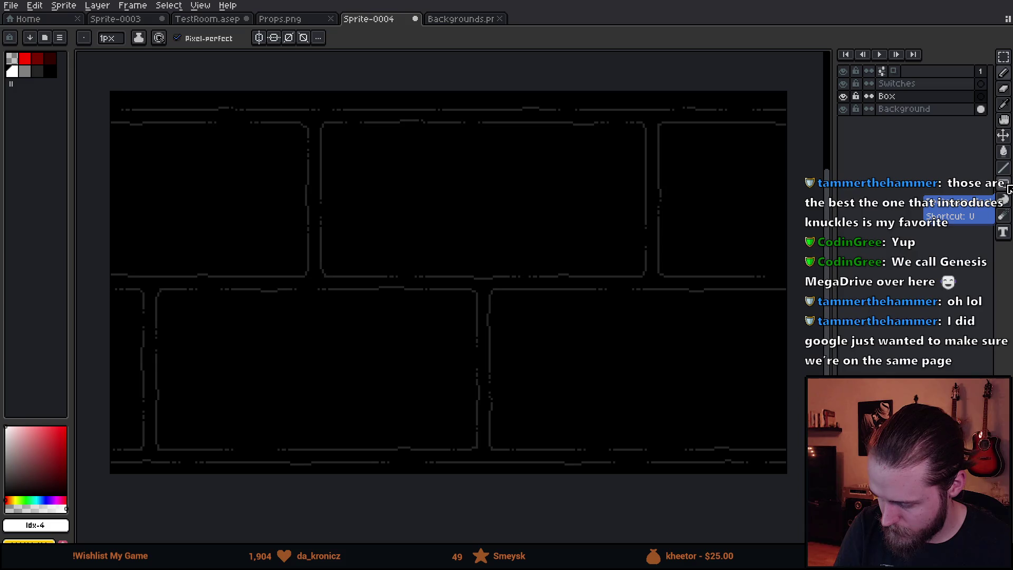
key("u")
left_click_drag(263, 156, 567, 421)
key("ctrl+z")
mouse_move(306, 143)
left_mouse_down()
mouse_move(500, 333)
mouse_move(566, 368)
mouse_move(570, 414)
mouse_move(659, 396)
left_mouse_up()
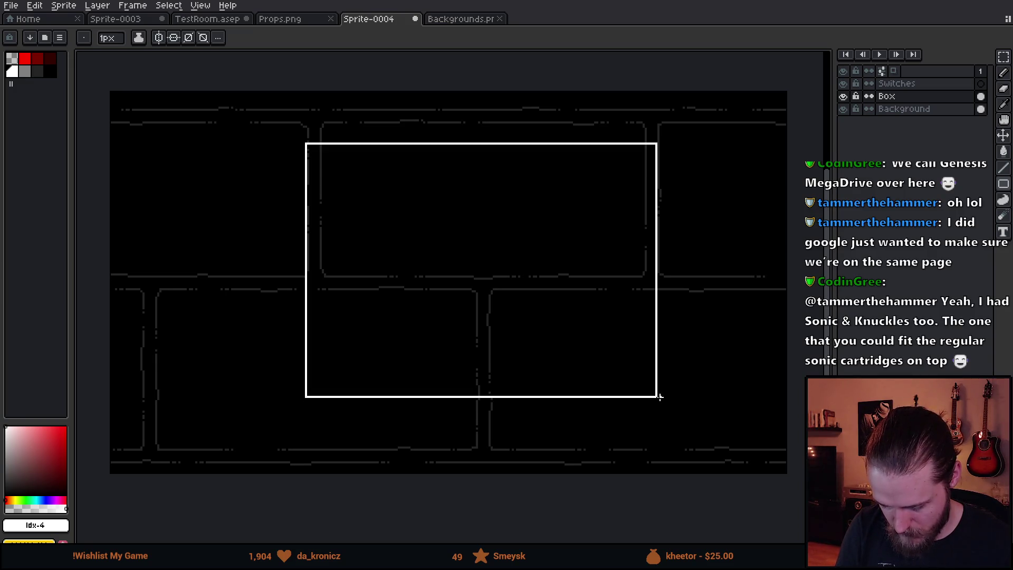
key("Escape")
mouse_move(274, 149)
left_mouse_down()
mouse_move(605, 382)
mouse_move(610, 400)
left_mouse_up()
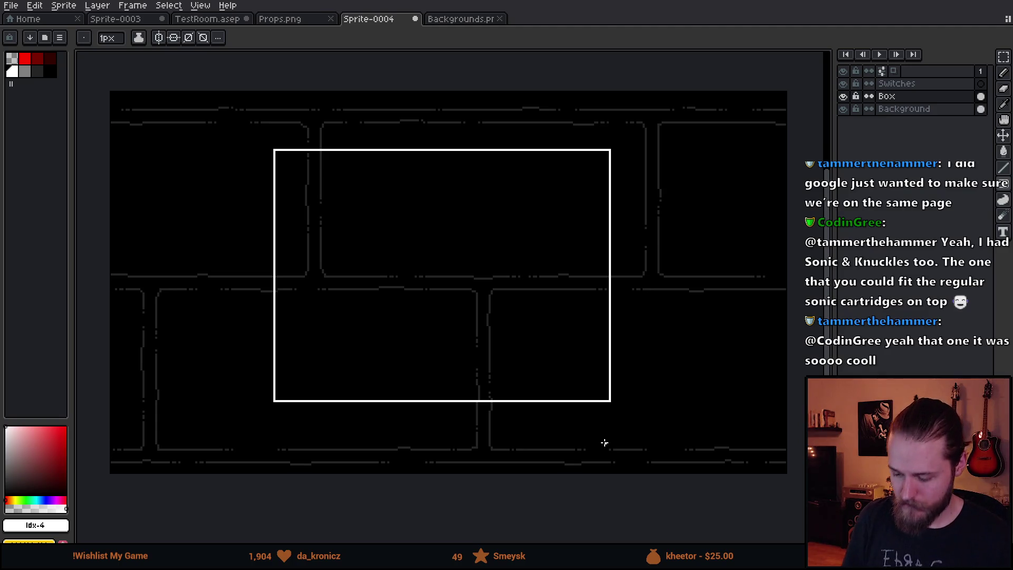
- Fill the box interior with black and go to the Home screen
key("g")
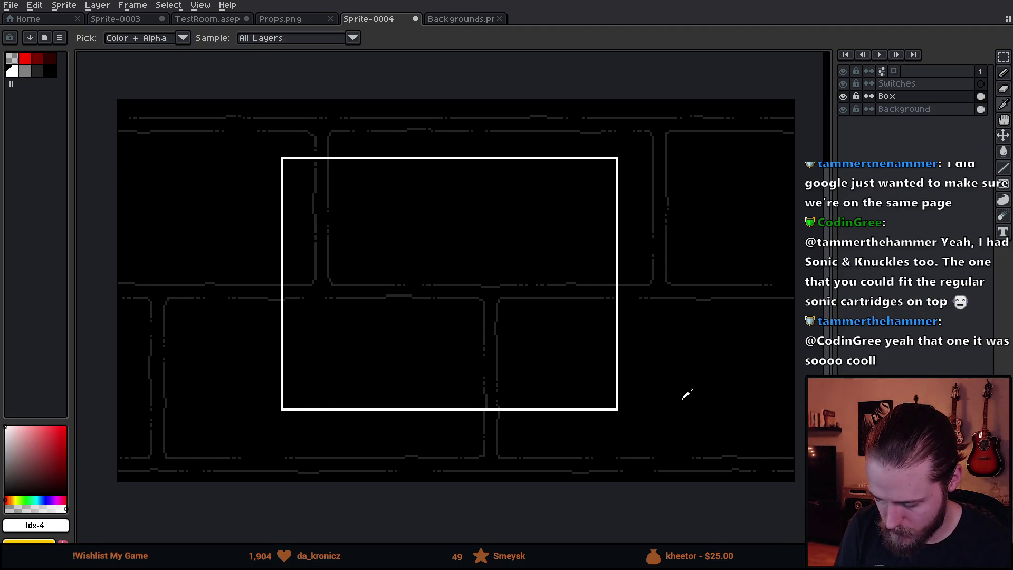
left_click(507, 342)
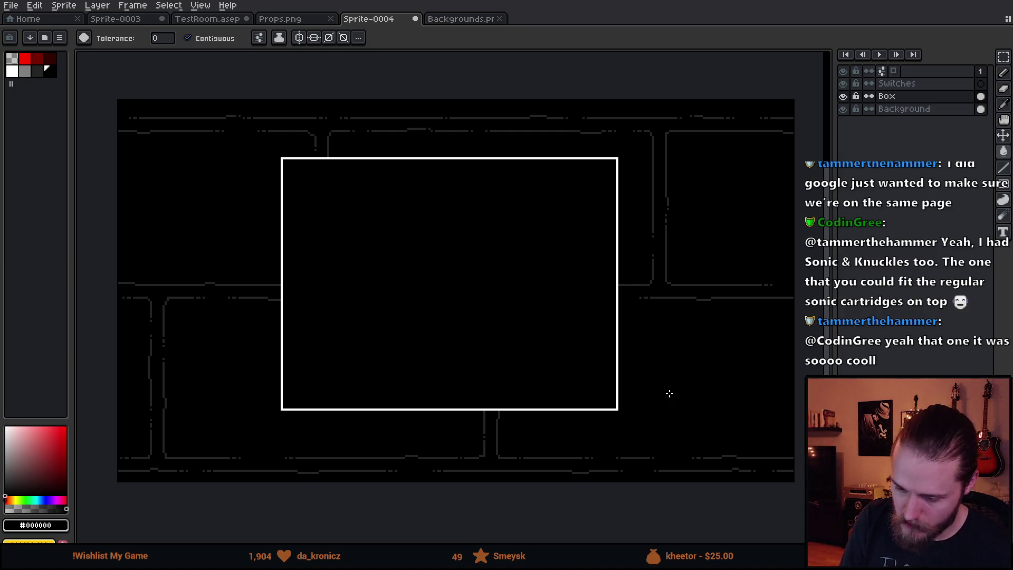
left_click(29, 18)
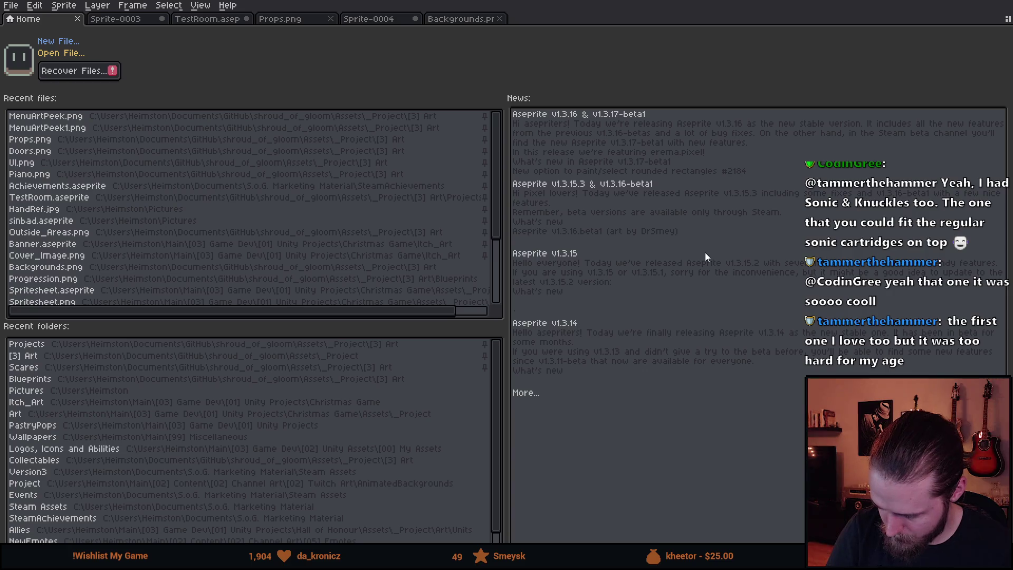
- Zoom into Puzzle_Mailbox and marquee-select its round switch icon
scroll(563, 261, "down", 3)
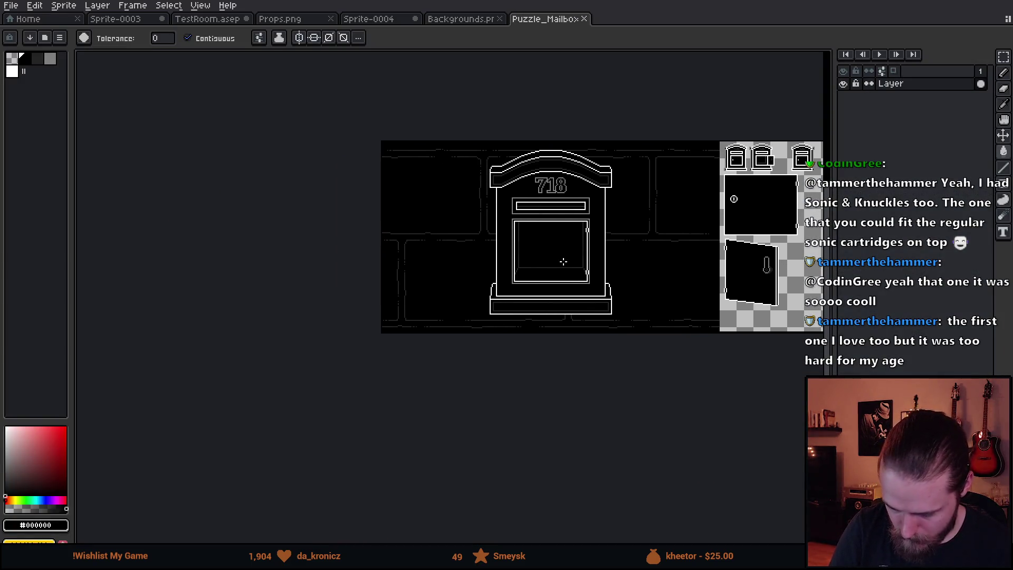
scroll(670, 322, "right", 2)
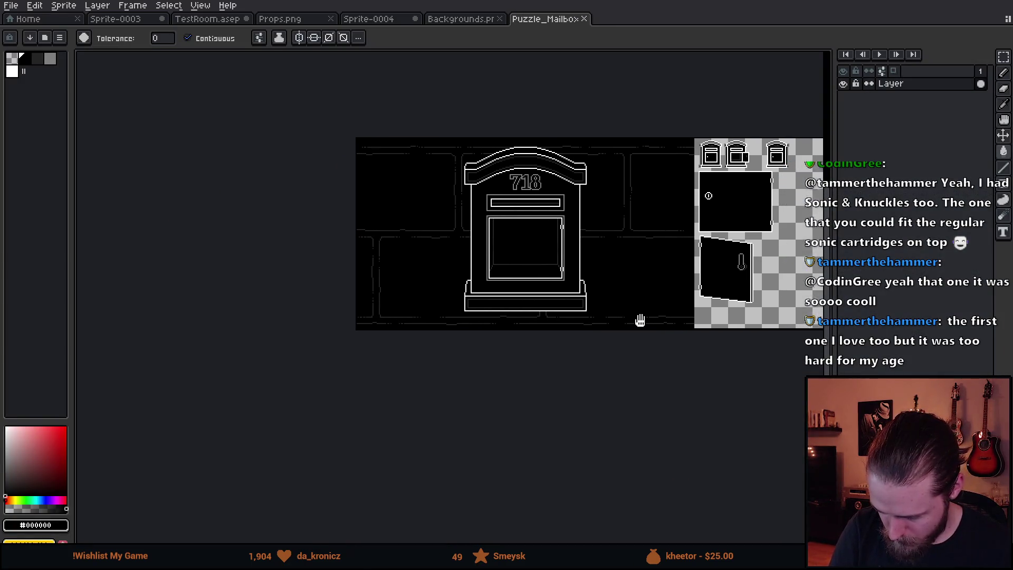
scroll(635, 319, "up", 5)
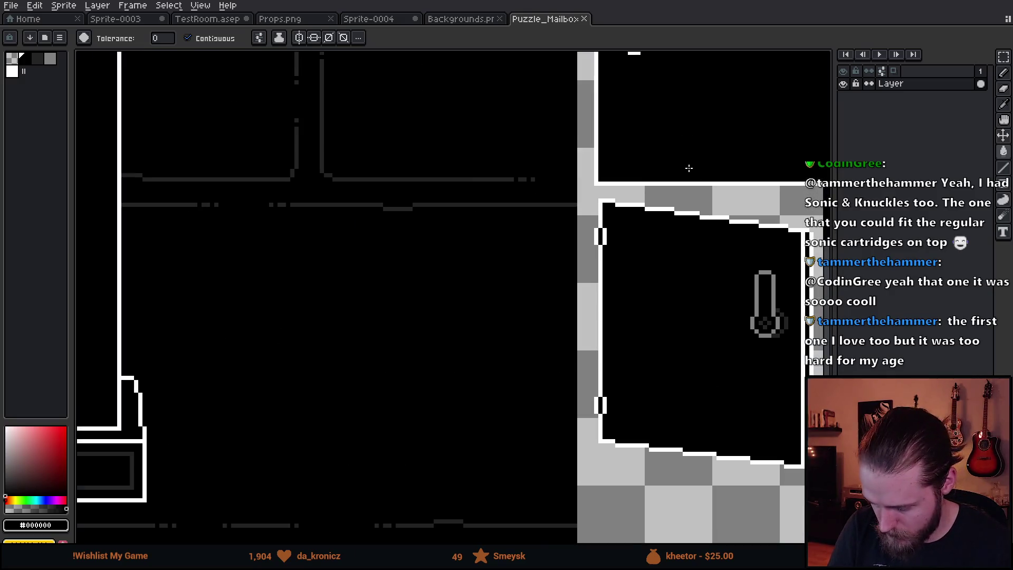
key("m")
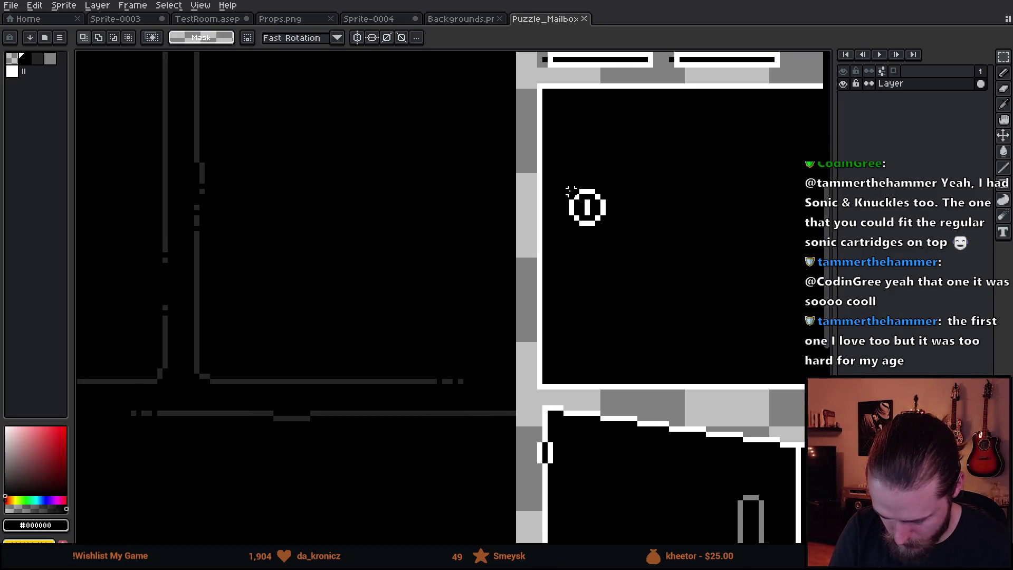
left_click_drag(550, 165, 640, 254)
- Flip between the Backgrounds and Puzzle_Mailbox sprites, then return to Sprite-0004
scroll(596, 348, "left", 3)
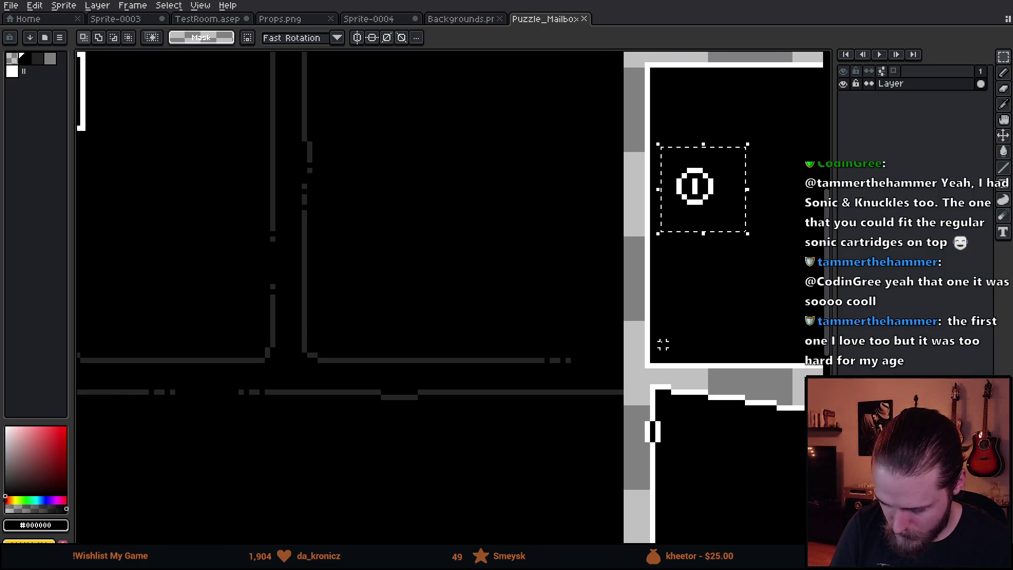
scroll(452, 366, "down", 4)
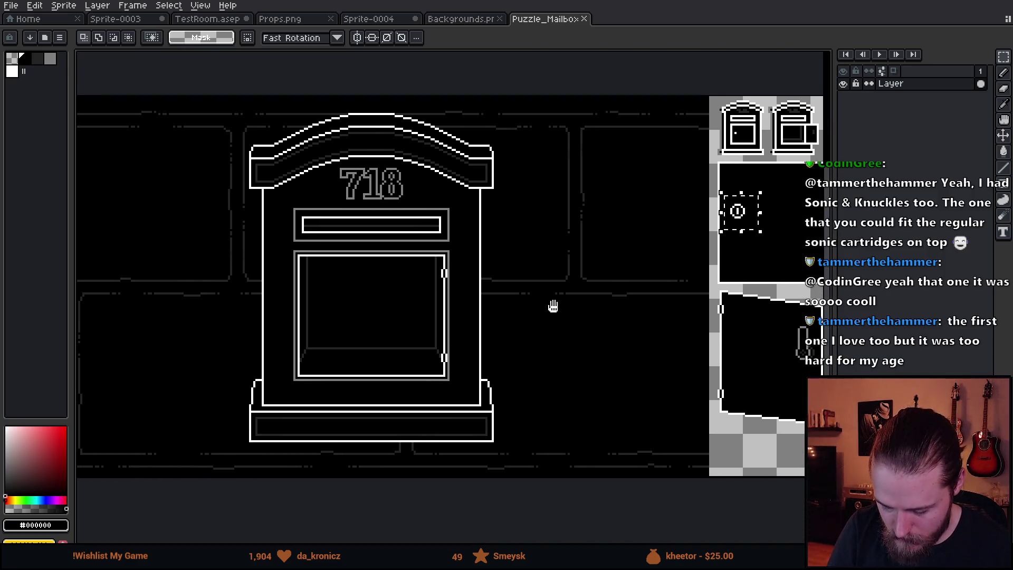
left_click(457, 21)
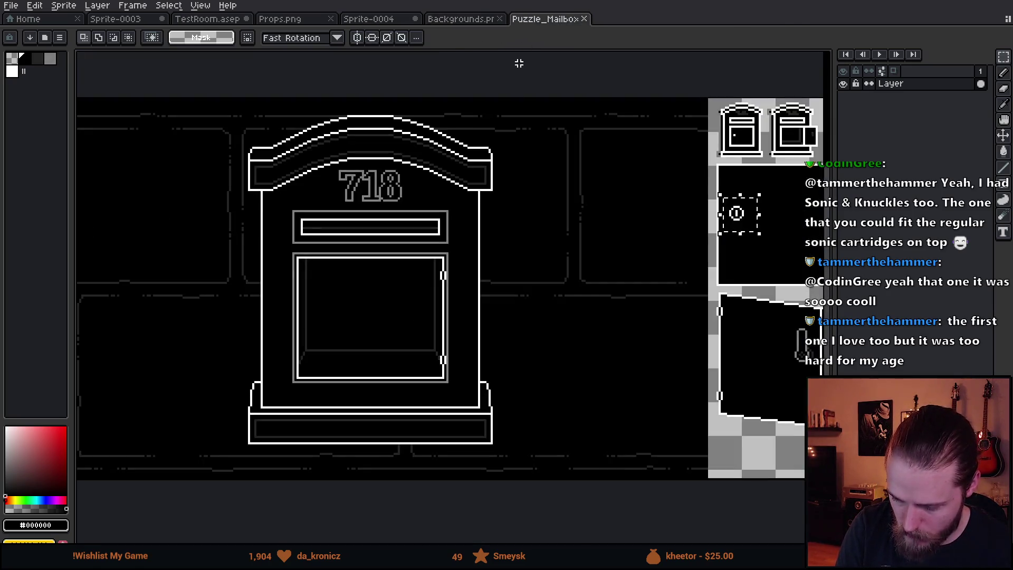
left_click(533, 19)
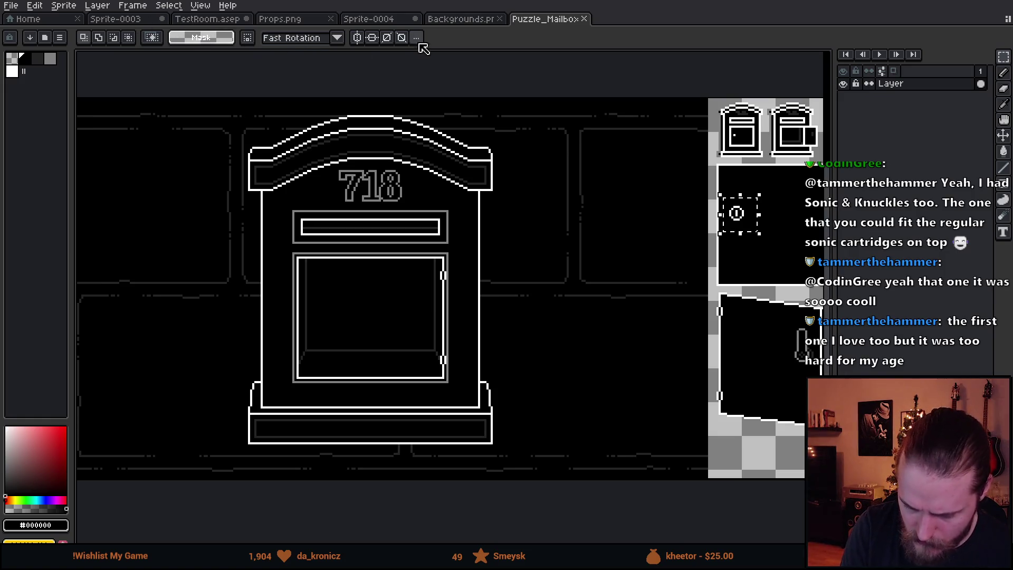
left_click(444, 19)
left_click(367, 20)
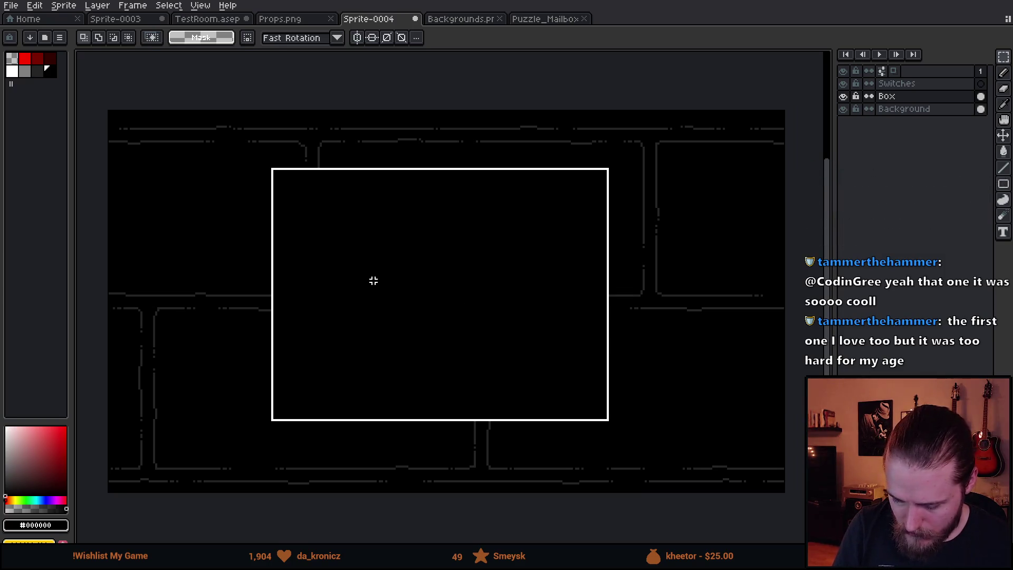
- Draw an inner white rectangle just inside the box outline
key("b")
left_click(18, 72)
key("u")
mouse_move(296, 190)
left_mouse_down()
mouse_move(310, 215)
mouse_move(584, 396)
left_mouse_up()
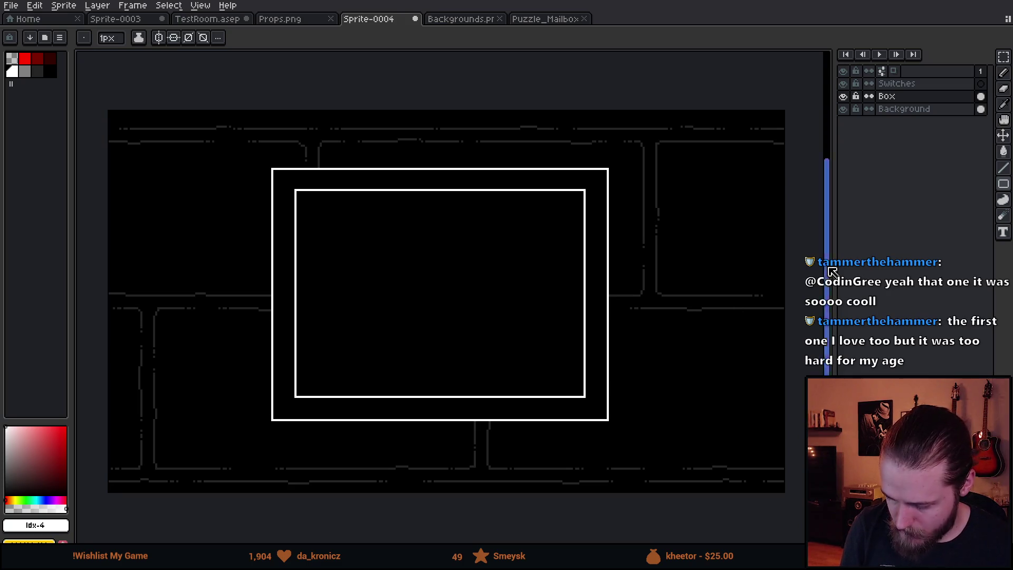
- Draw three white circle outlines: one on the box's right side, two stacked on the left
left_click(1003, 184)
left_click(972, 185)
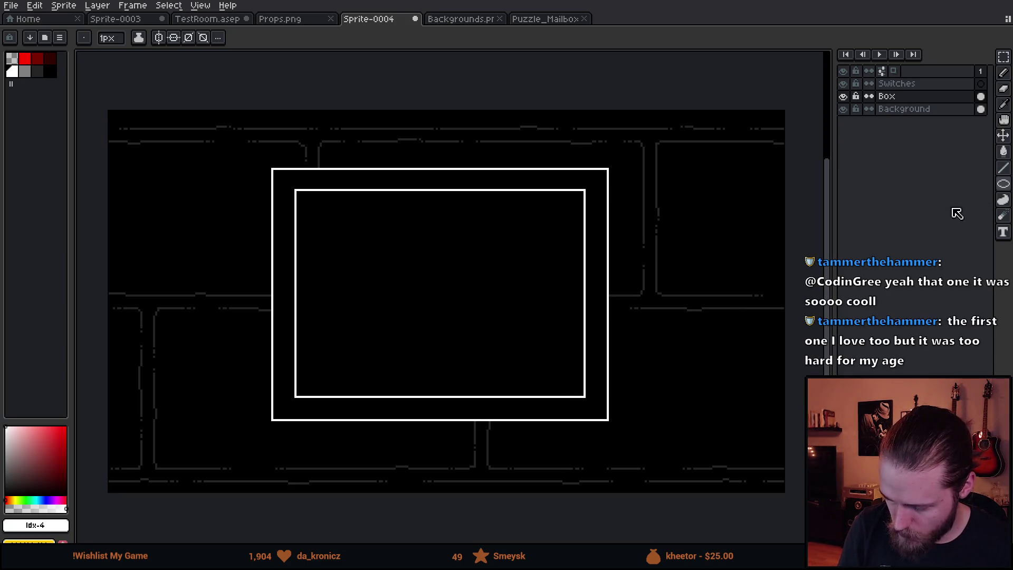
left_click(1003, 183)
left_click(974, 186)
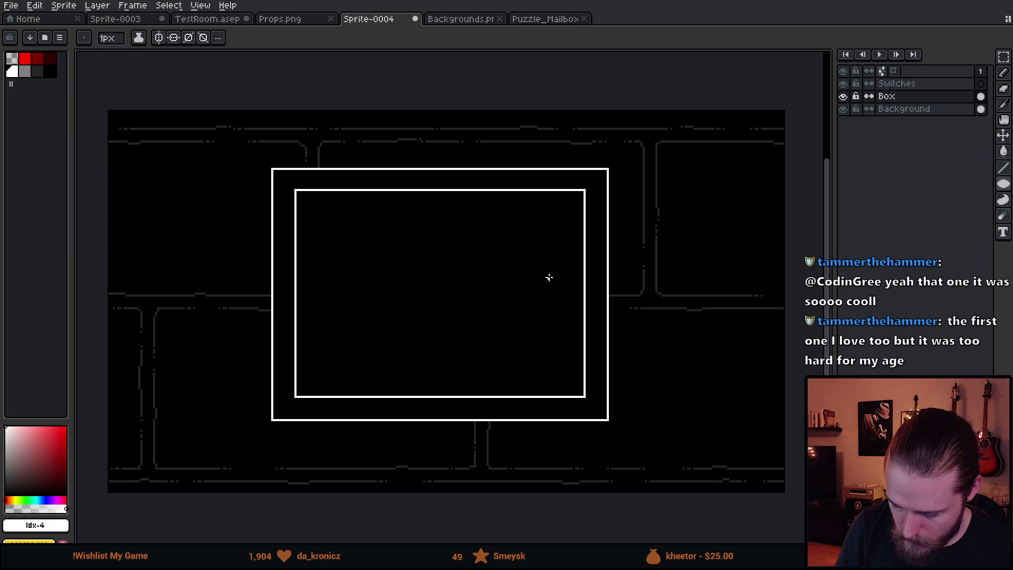
left_click_drag(549, 274, 575, 301)
key("v")
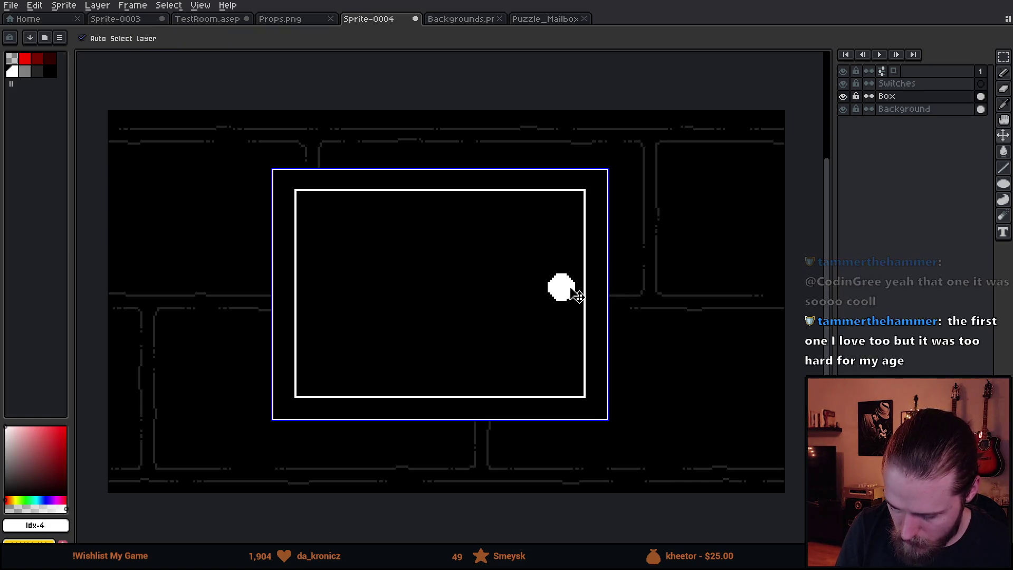
key("ctrl+z")
key("shift+u")
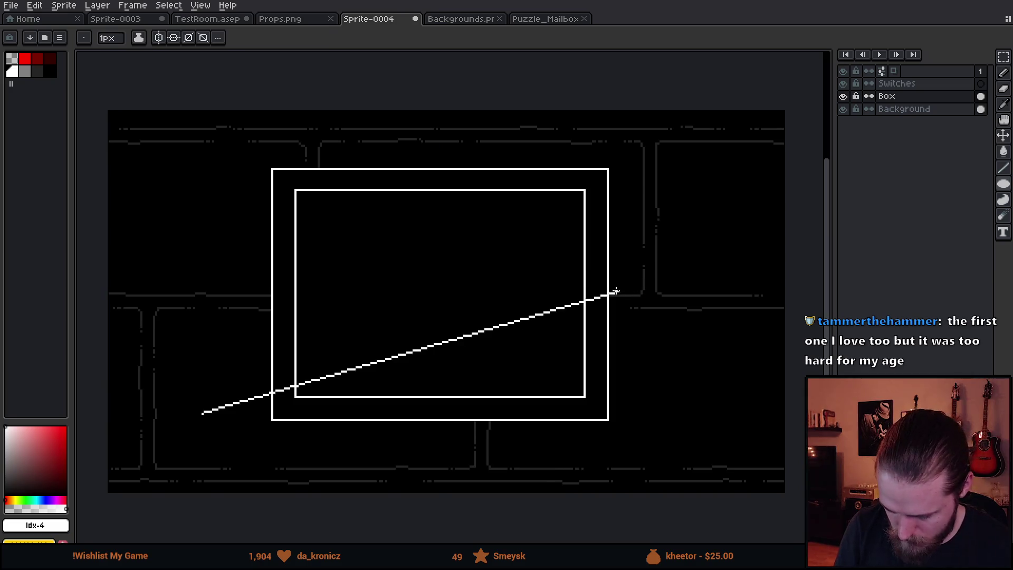
mouse_move(1008, 189)
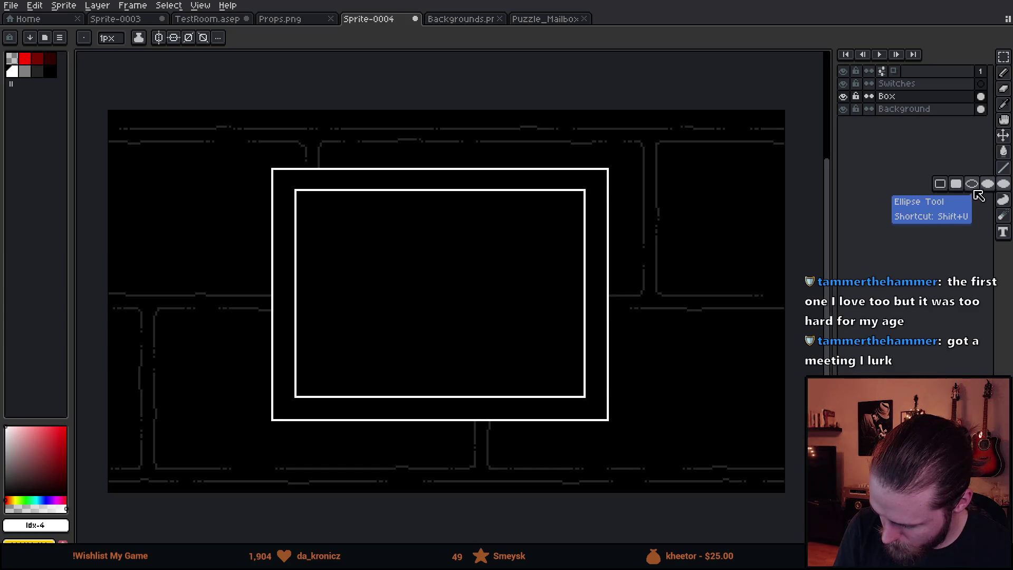
left_click(972, 184)
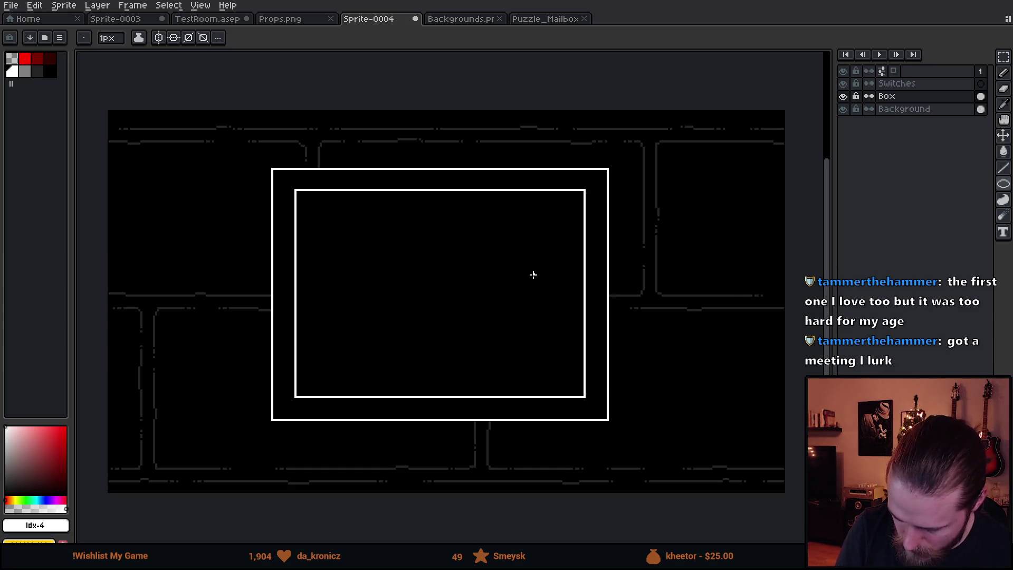
left_click_drag(539, 277, 568, 308)
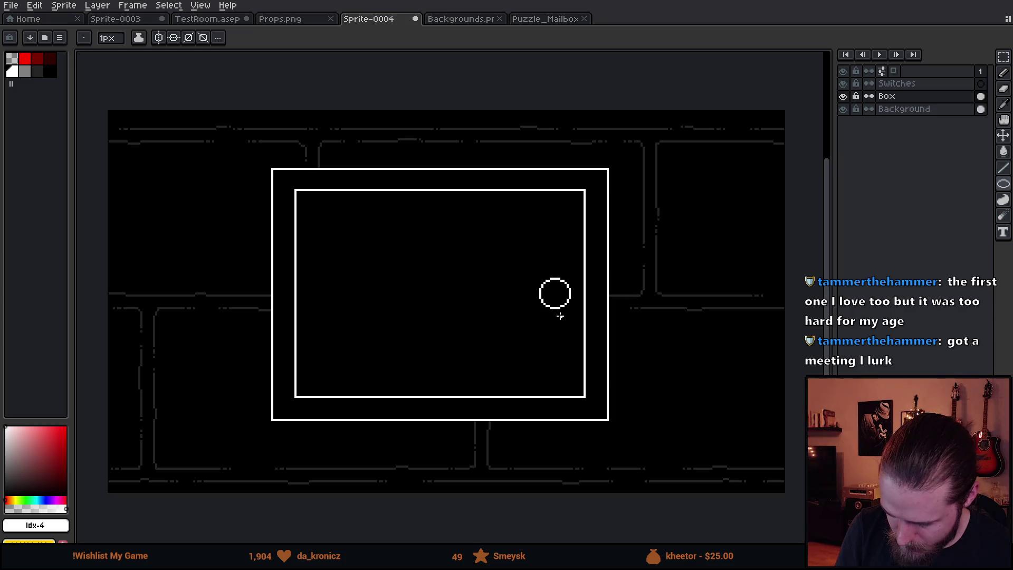
left_click_drag(321, 226, 383, 276)
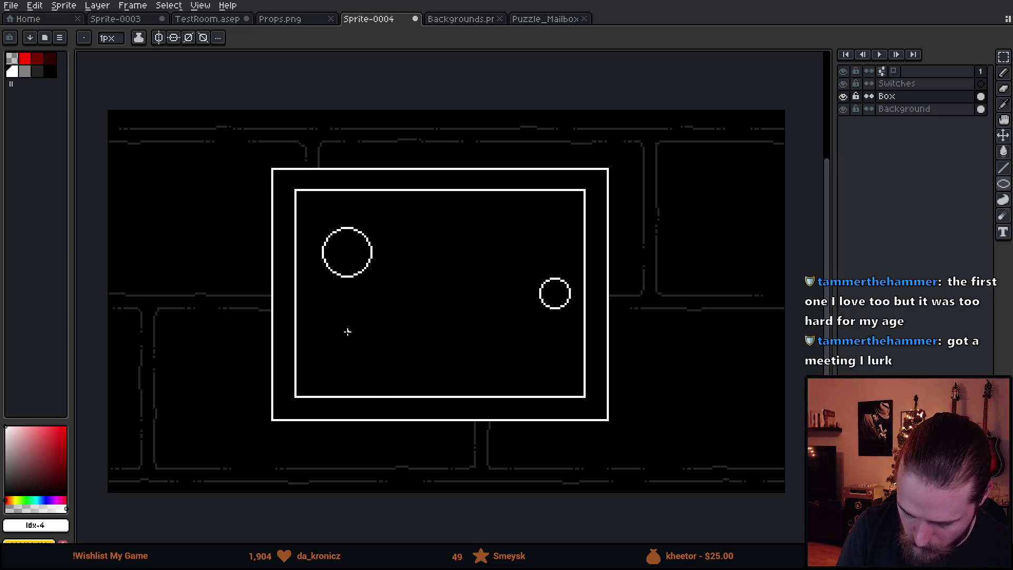
left_click_drag(319, 309, 391, 359)
- Pencil two left-edge hinges, an angled lid along the top, and an up arrow in the upper circle
key("b")
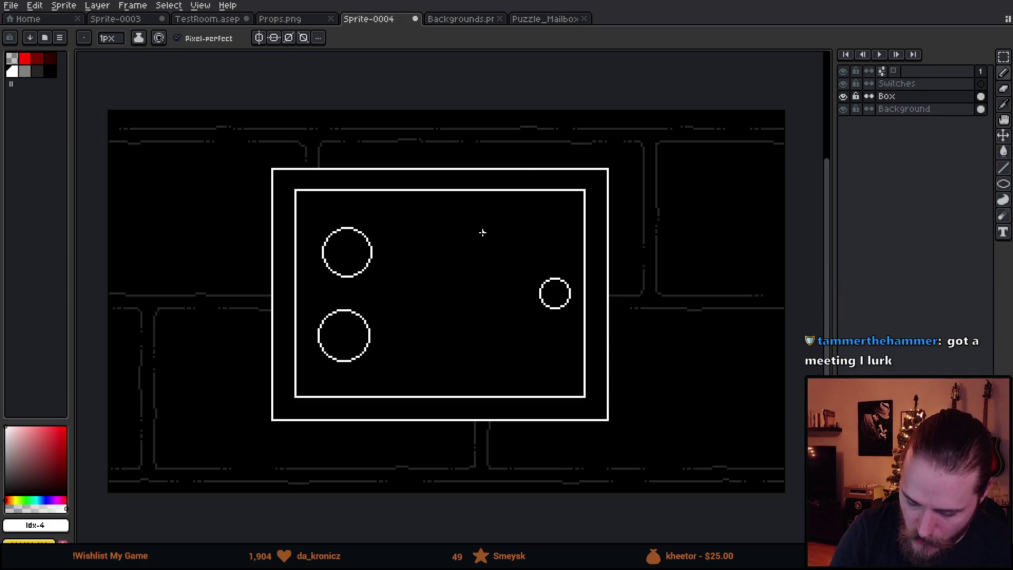
mouse_move(289, 207)
left_mouse_down()
mouse_move(299, 227)
mouse_move(290, 210)
left_mouse_up()
mouse_move(290, 343)
left_mouse_down()
mouse_move(299, 371)
mouse_move(287, 348)
left_mouse_up()
mouse_move(272, 171)
left_mouse_down()
mouse_move(596, 152)
mouse_move(610, 169)
left_mouse_up()
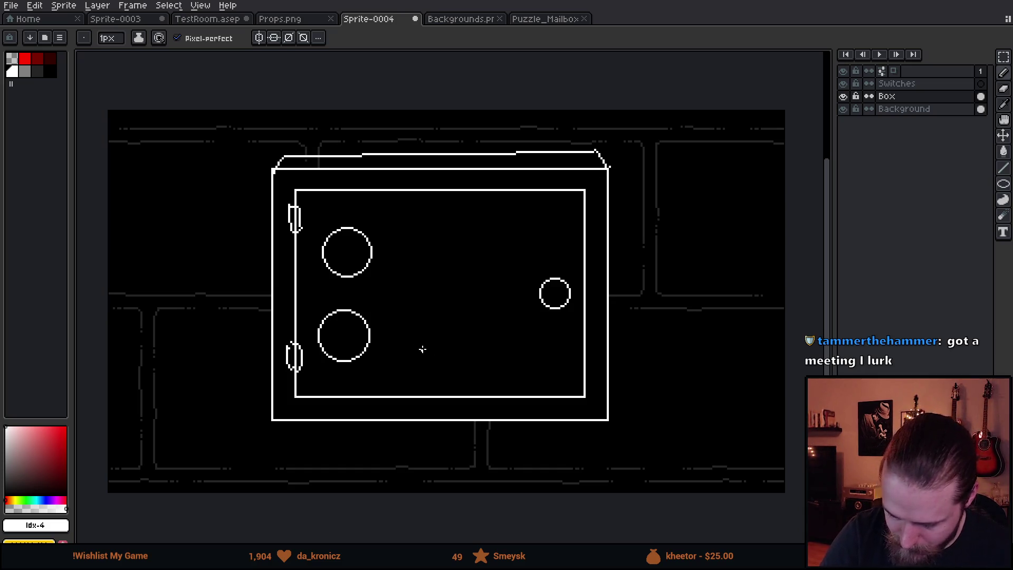
mouse_move(347, 264)
left_mouse_down()
mouse_move(347, 239)
mouse_move(357, 257)
left_mouse_up()
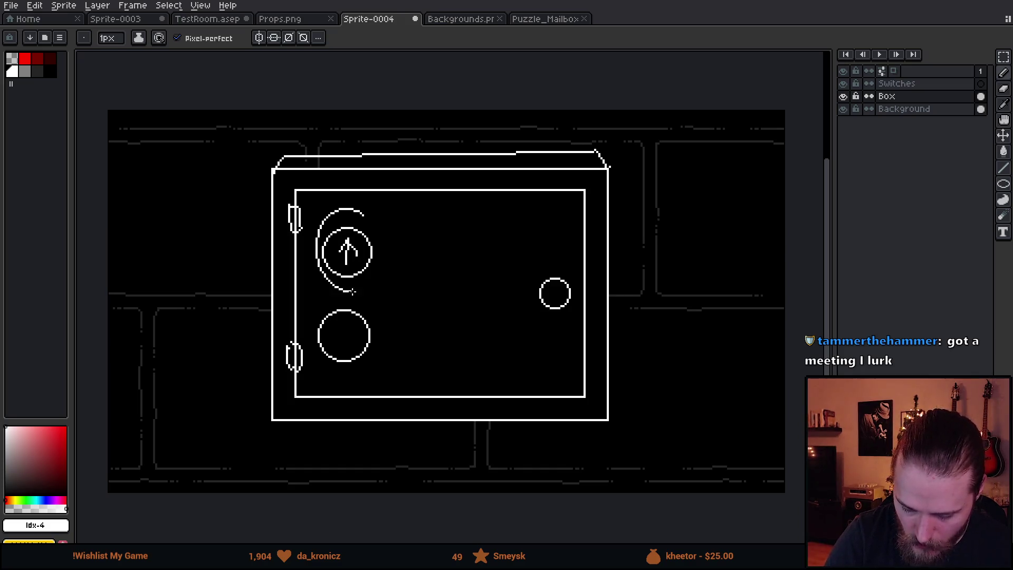
- Draw a down arrow inside the lower-left circle
key("v")
key("b")
mouse_move(345, 322)
left_mouse_down()
mouse_move(345, 355)
mouse_move(354, 339)
left_mouse_up()
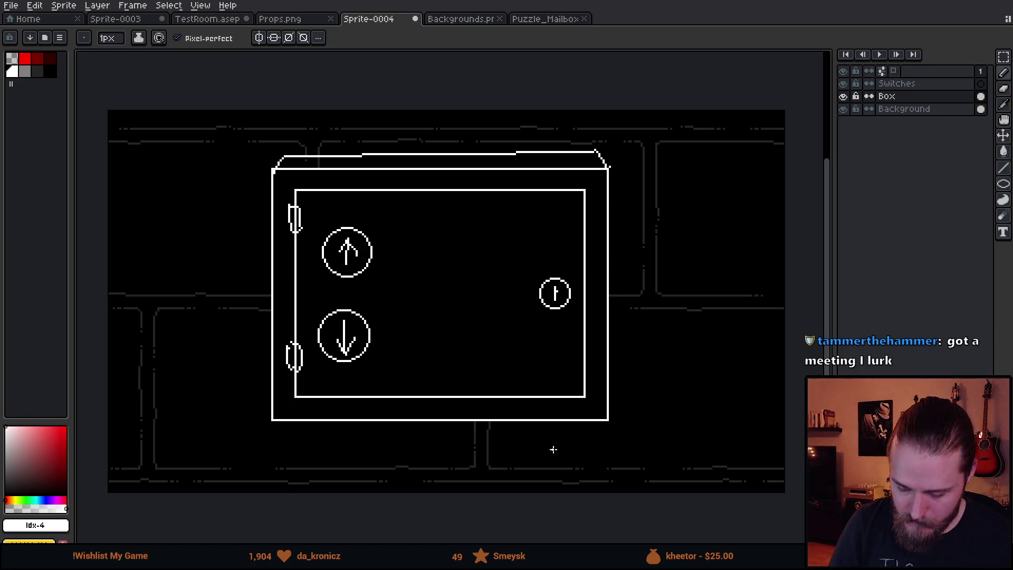
- Try a connecting line, an oval and an arrow sketch around the circles, then undo them
mouse_move(428, 302)
left_mouse_down()
mouse_move(374, 266)
mouse_move(412, 293)
left_mouse_up()
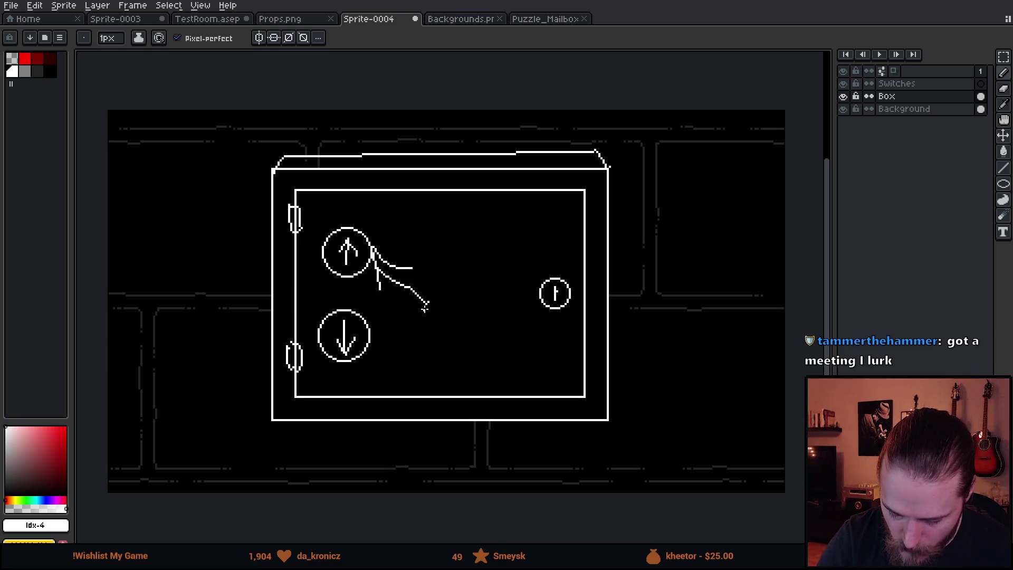
key("ctrl+z")
key("ctrl+z")
mouse_move(374, 230)
left_mouse_down()
mouse_move(343, 211)
mouse_move(310, 274)
left_mouse_up()
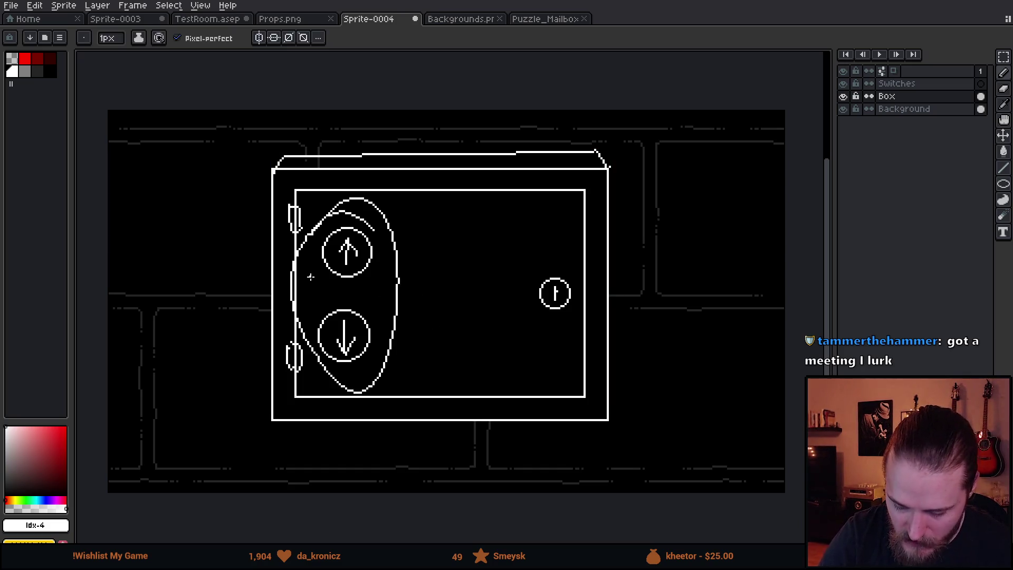
key("ctrl+z")
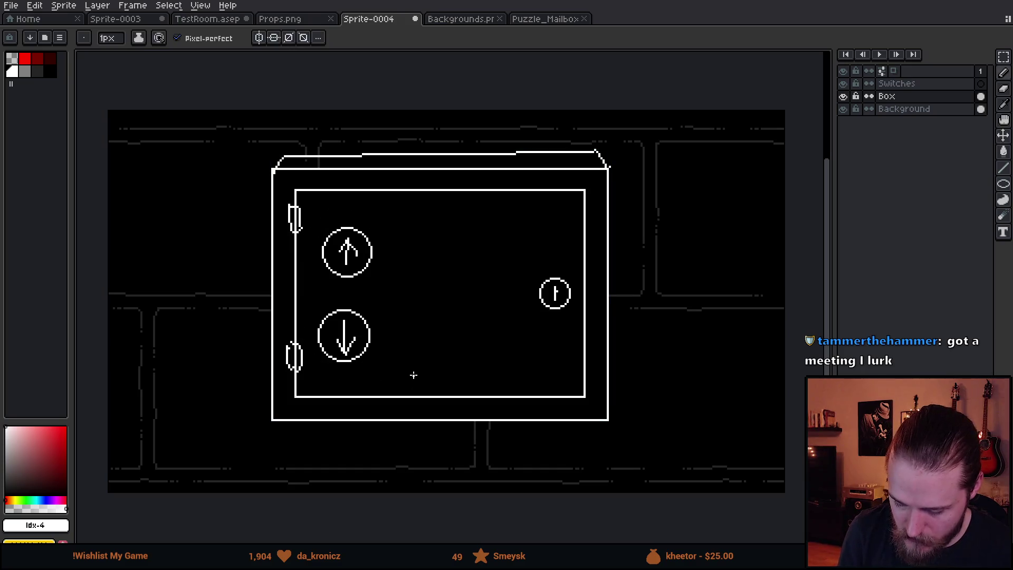
mouse_move(454, 294)
left_mouse_down()
mouse_move(531, 288)
mouse_move(536, 328)
left_mouse_up()
key("ctrl+z")
key("ctrl+z")
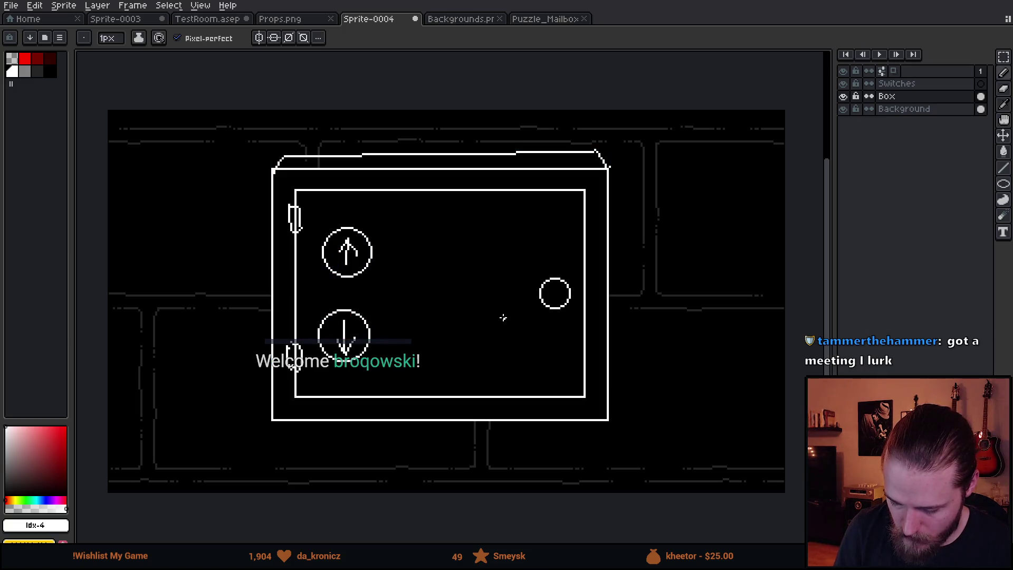
- Paint out the arrow circles in black and add a black-filled rectangle over the box's left side
left_click(445, 309, "alt")
key("plus")
mouse_move(335, 329)
left_mouse_down()
mouse_move(339, 249)
mouse_move(328, 339)
mouse_move(565, 293)
left_mouse_up()
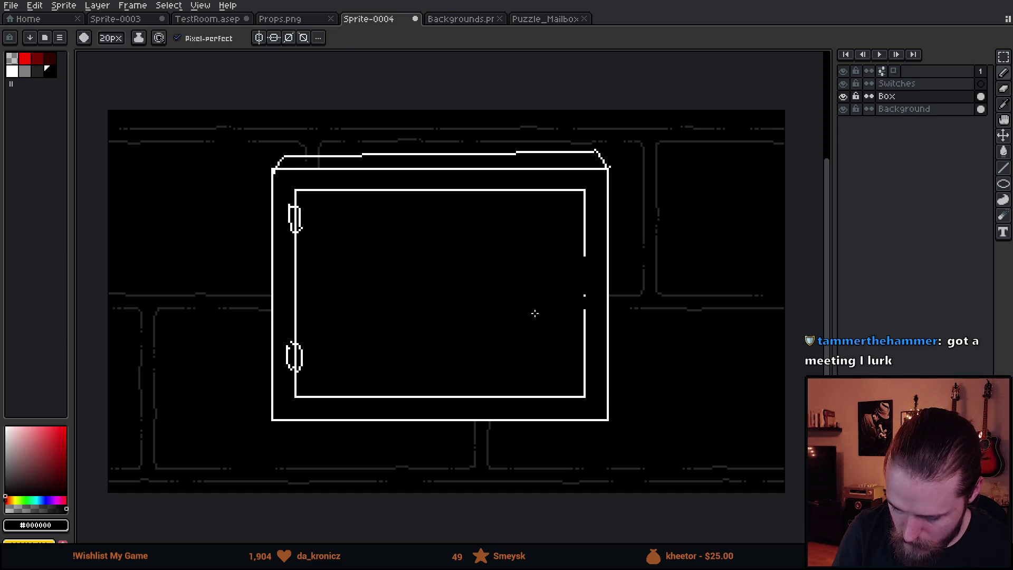
left_click(512, 189, "alt")
key("u")
mouse_move(300, 188)
left_mouse_down()
mouse_move(199, 311)
mouse_move(151, 411)
left_mouse_up()
key("g")
key("x")
left_click(221, 308)
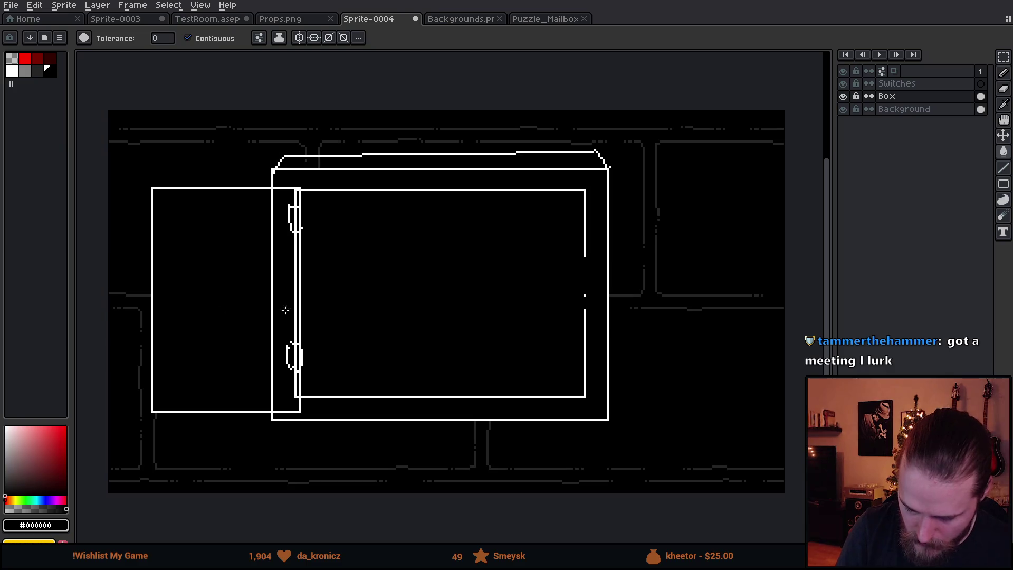
- Sketch three white dots and a stroke inside the box, then undo back to the arrow circles
scroll(423, 365, "right", 1)
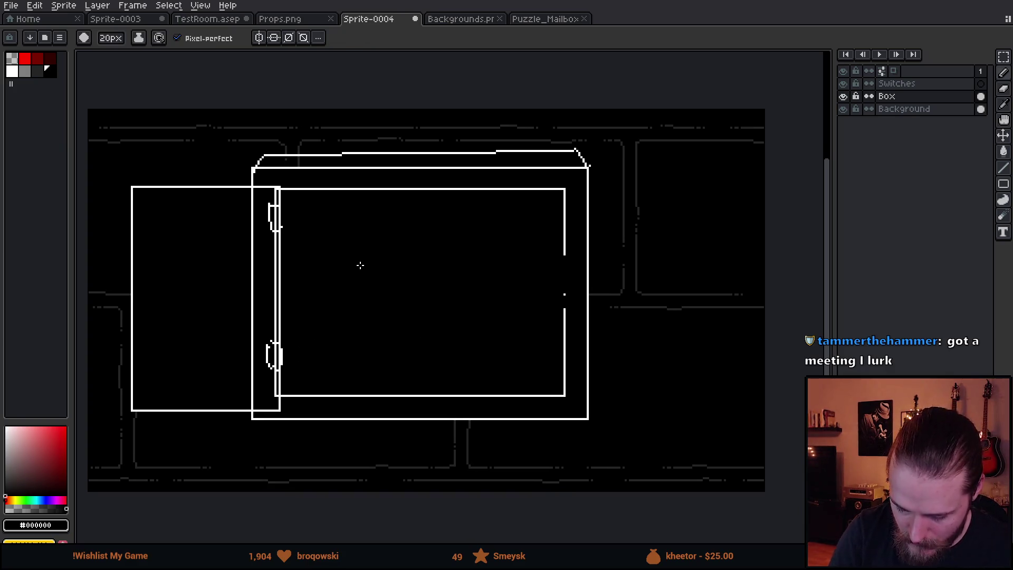
key("i")
left_click(286, 257)
key("b")
left_click(339, 283)
left_click(396, 290)
left_click(445, 297)
left_click_drag(504, 299, 532, 308)
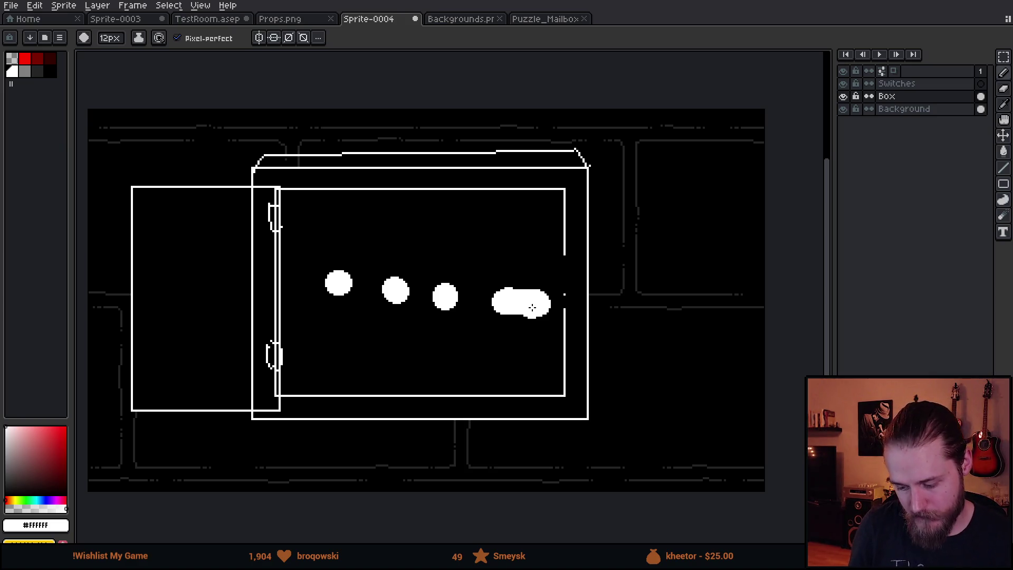
key("v")
key("ctrl+z")
key("ctrl+z")
key("ctrl+z")
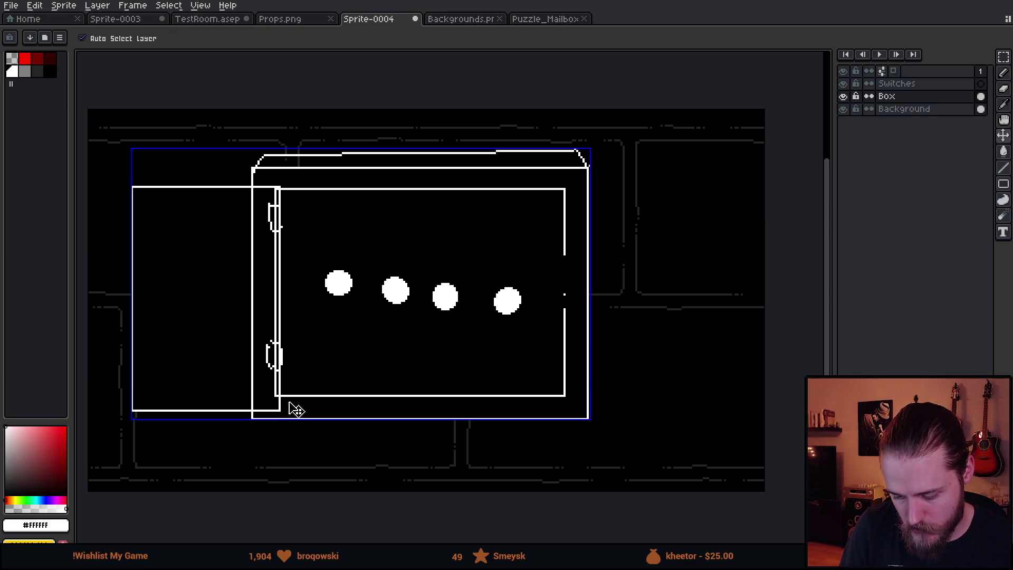
key("b")
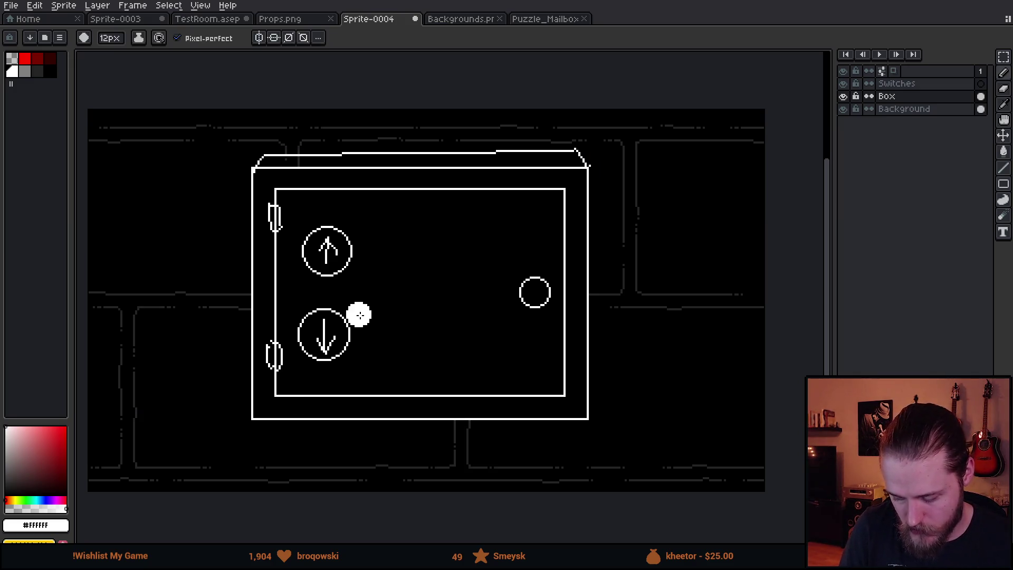
left_click_drag(328, 252, 326, 241)
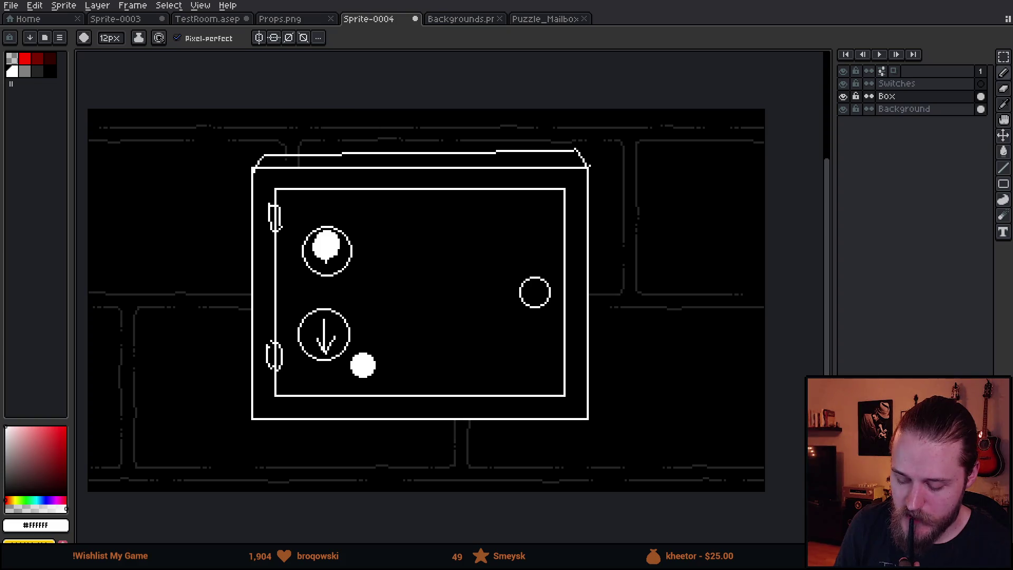
mouse_move(347, 302)
left_mouse_down()
mouse_move(322, 301)
mouse_move(301, 385)
mouse_move(369, 298)
left_mouse_up()
key("ctrl+z")
key("ctrl+z")
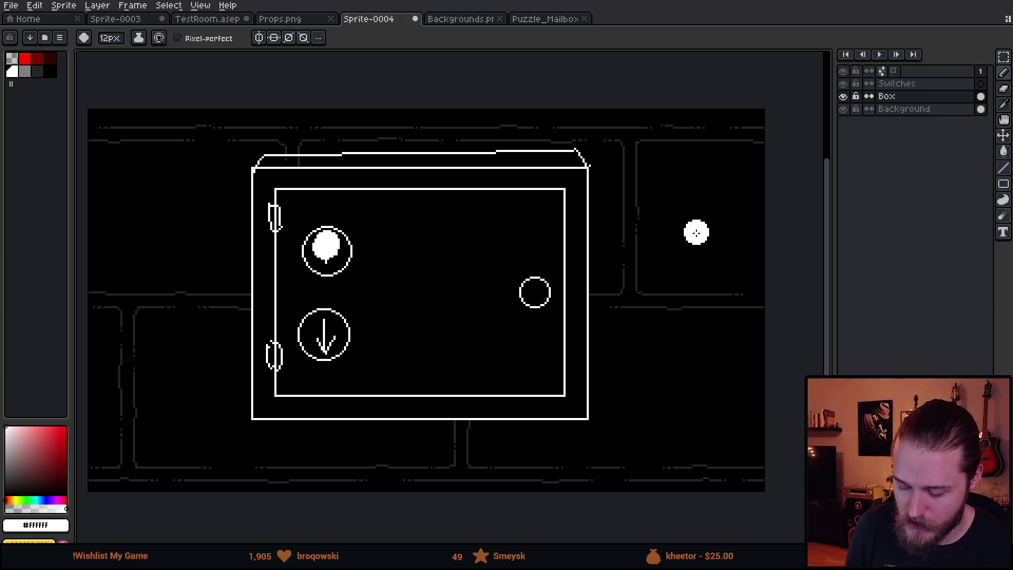
key("ctrl+z")
key("minus")
key("minus")
key("minus")
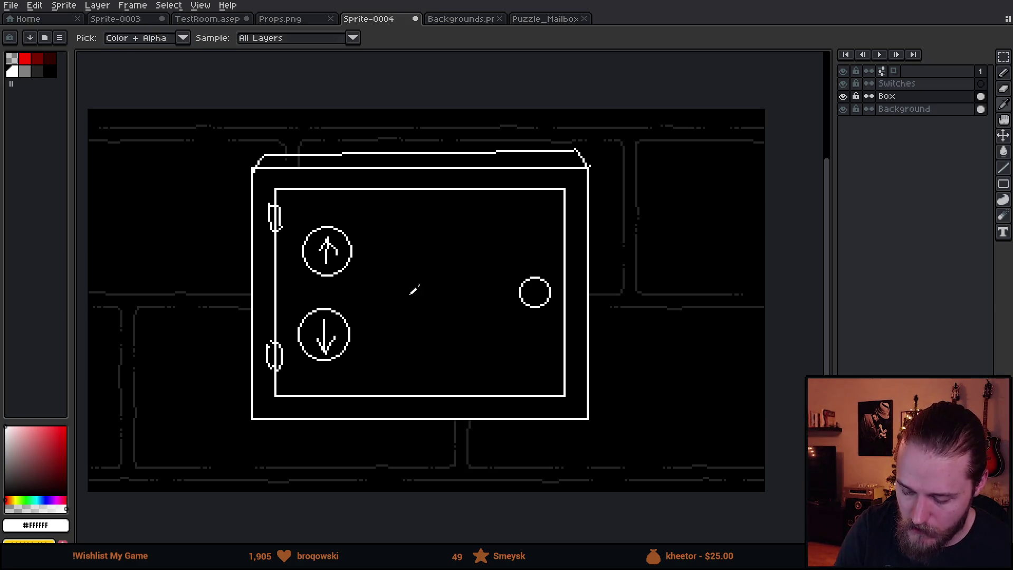
- Paint out the up-arrow circle in black, sketch a door edge, and black out part of the left edge
left_click(413, 289, "alt")
key("plus")
key("plus")
key("plus")
mouse_move(343, 248)
left_mouse_down()
mouse_move(328, 265)
mouse_move(293, 260)
mouse_move(348, 253)
mouse_move(327, 323)
mouse_move(343, 327)
mouse_move(310, 346)
left_mouse_up()
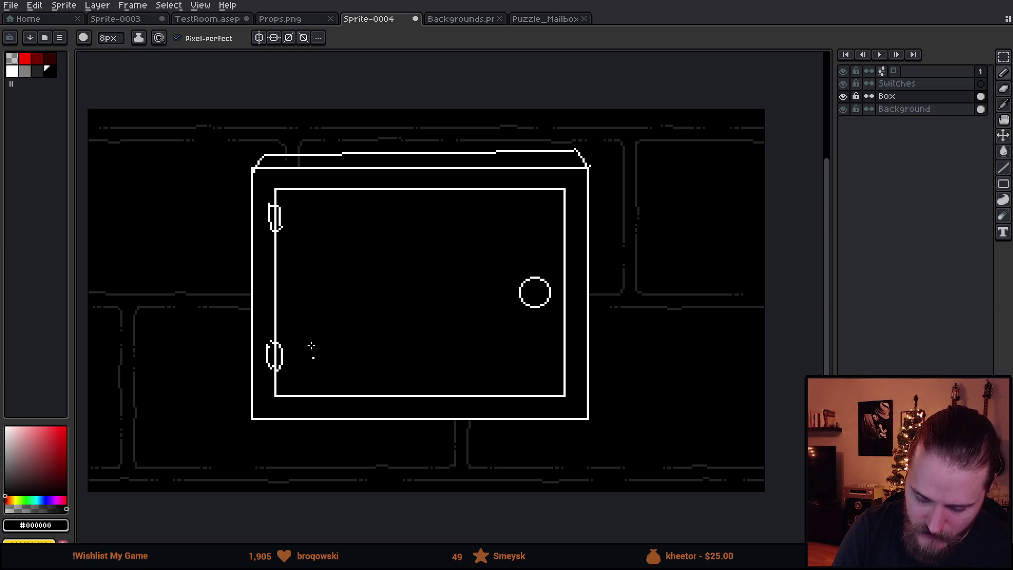
left_click(276, 190, "alt")
key("minus")
key("minus")
key("minus")
mouse_move(273, 191)
left_mouse_down()
mouse_move(253, 197)
mouse_move(149, 370)
mouse_move(189, 444)
mouse_move(276, 375)
mouse_move(249, 278)
left_mouse_up()
left_click(340, 334, "alt")
key("plus")
key("plus")
key("plus")
key("plus")
key("plus")
key("plus")
mouse_move(244, 375)
left_mouse_down()
mouse_move(254, 265)
mouse_move(169, 305)
left_mouse_up()
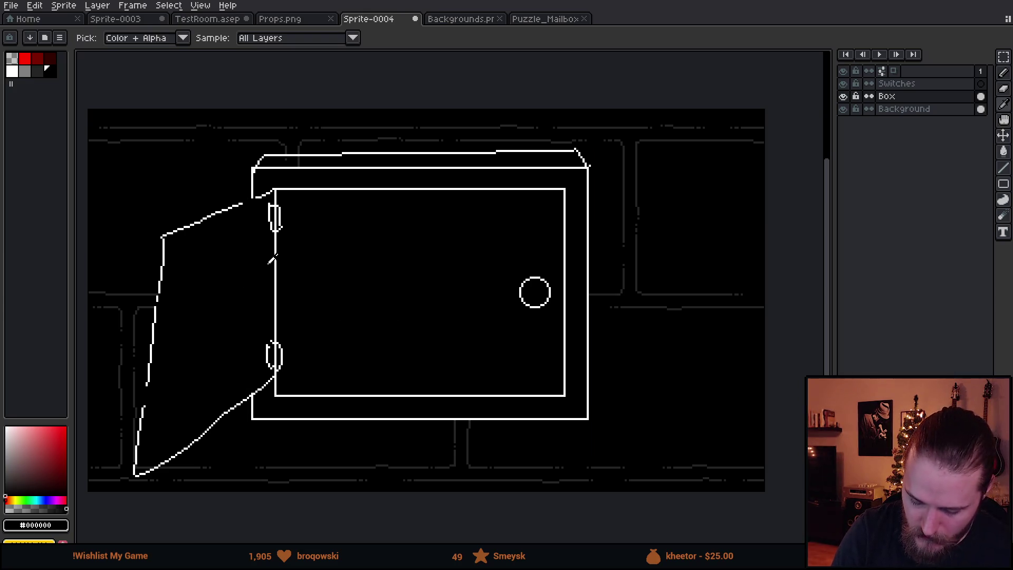
- Sketch white ovals at both hinges with curly strokes, forked ends and a long wire trailing off
left_click(277, 255, "alt")
key("minus")
key("minus")
key("minus")
key("minus")
key("minus")
key("minus")
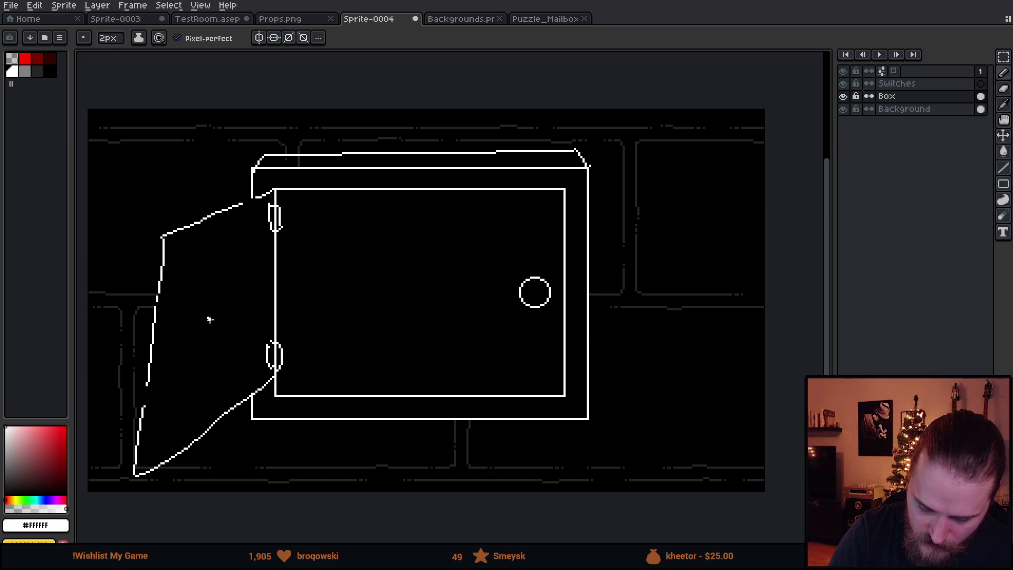
left_click_drag(249, 233, 247, 235)
mouse_move(246, 343)
left_mouse_down()
mouse_move(252, 369)
mouse_move(244, 342)
mouse_move(315, 362)
left_mouse_up()
left_click_drag(260, 256, 304, 226)
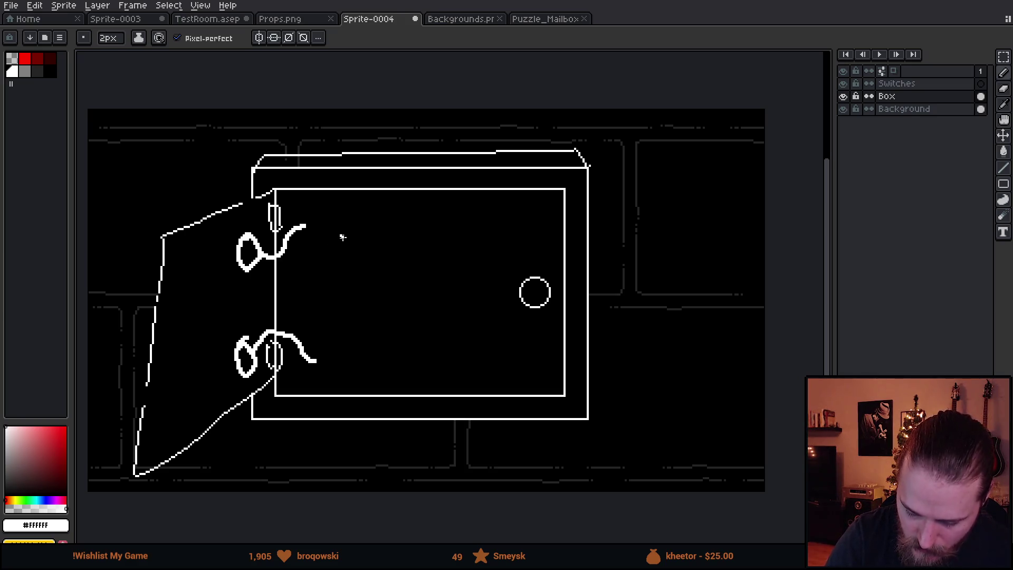
left_click_drag(317, 363, 338, 361)
key("minus")
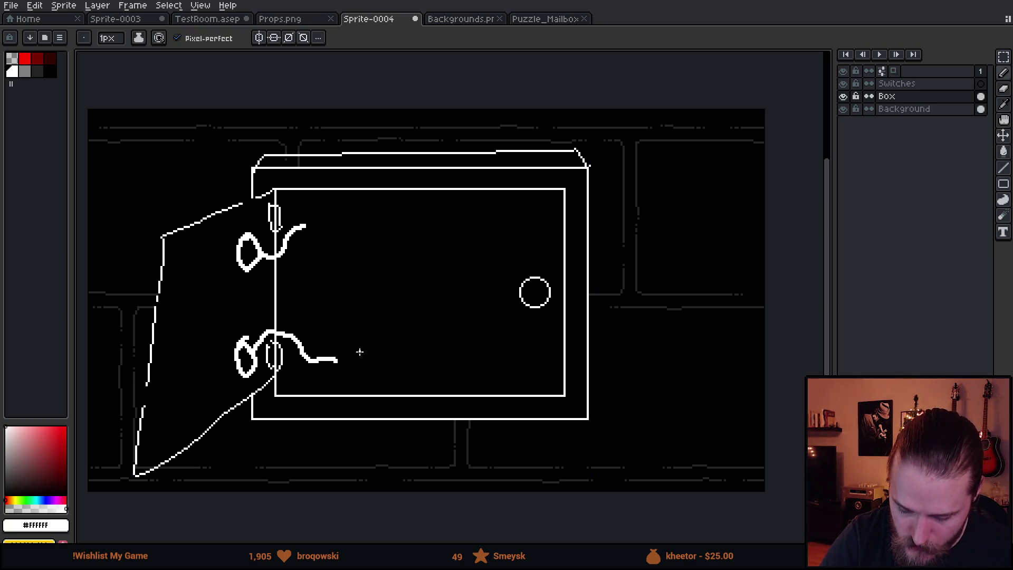
mouse_move(338, 360)
left_mouse_down()
mouse_move(352, 345)
mouse_move(351, 363)
left_mouse_up()
mouse_move(338, 361)
left_mouse_down()
mouse_move(346, 377)
mouse_move(388, 359)
mouse_move(447, 364)
left_mouse_up()
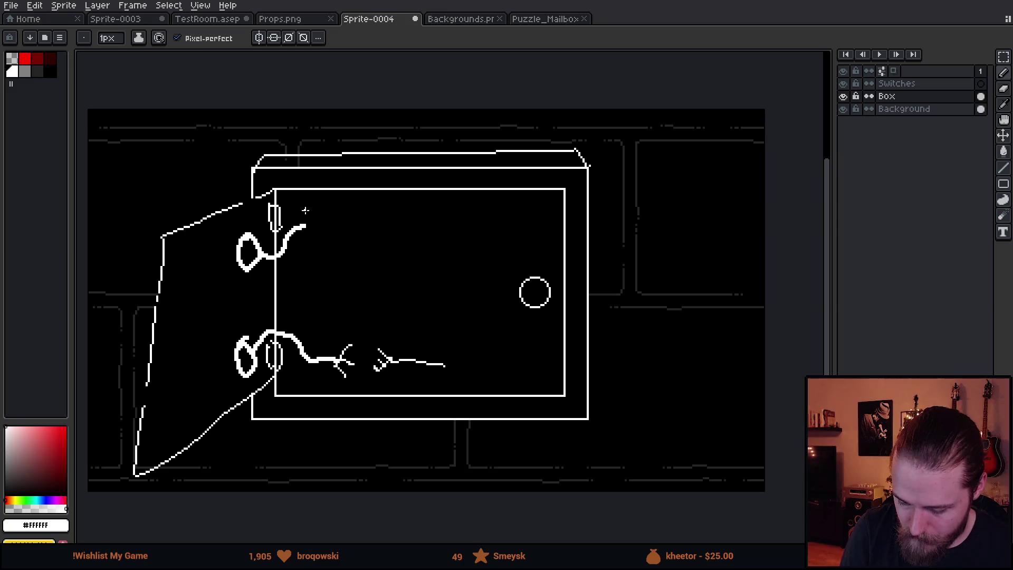
mouse_move(307, 224)
left_mouse_down()
mouse_move(459, 214)
mouse_move(552, 263)
mouse_move(509, 279)
left_mouse_up()
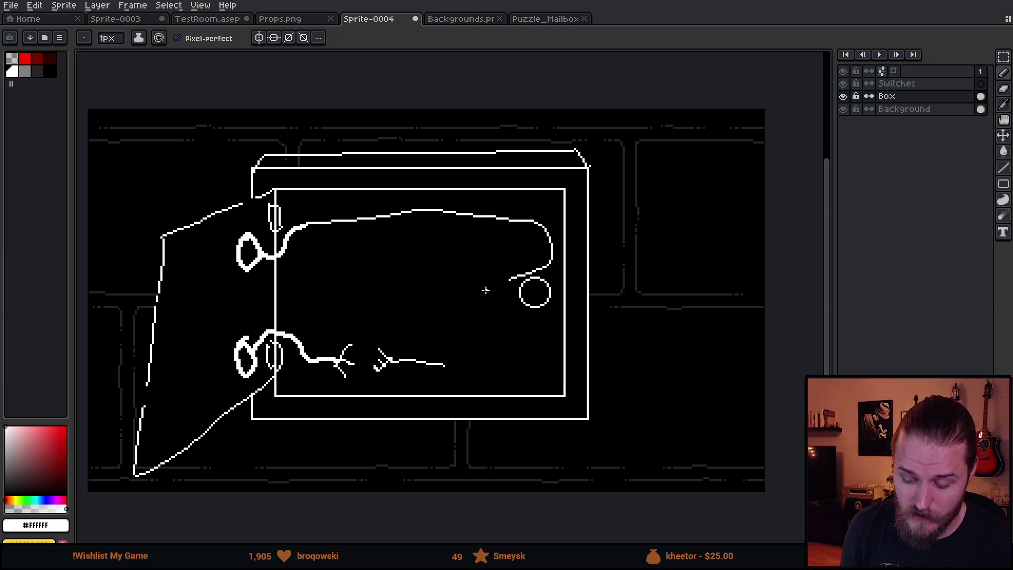
key("ctrl+z")
key("ctrl+z")
key("ctrl+z")
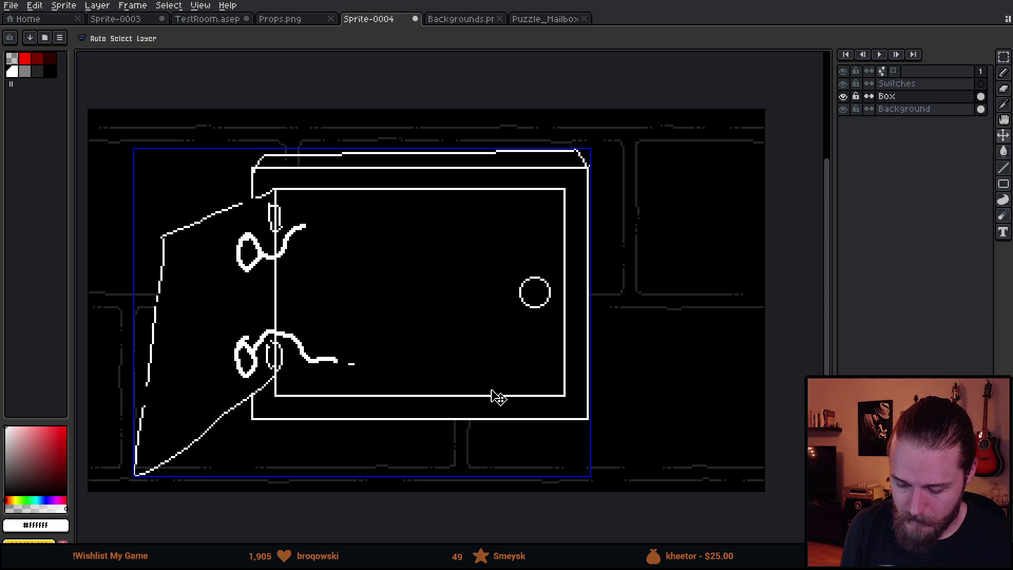
- Undo repeatedly until only the plain double white box outline remains, back on the Pencil
key("ctrl+z")
key("ctrl+z")
key("ctrl+z")
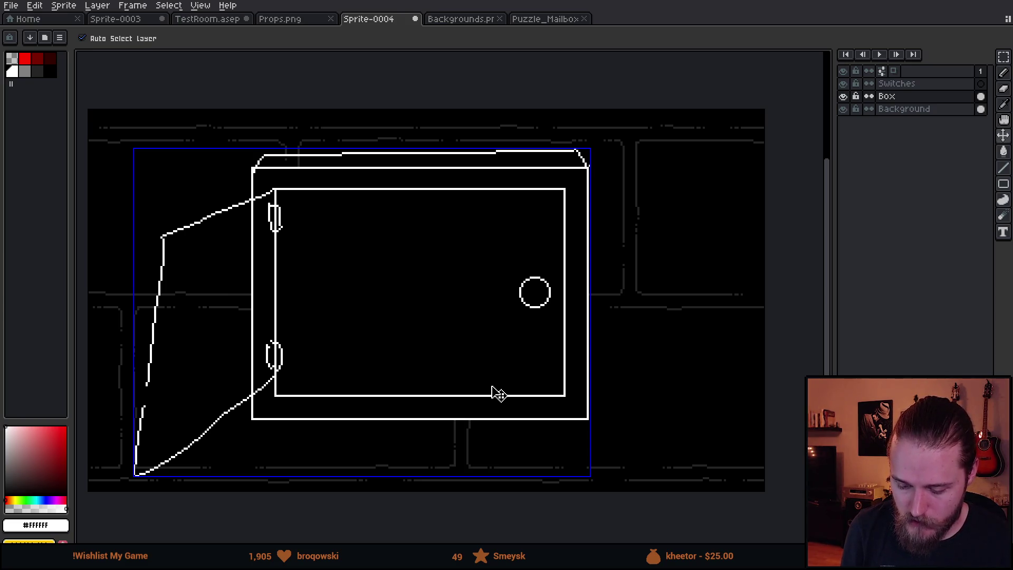
key("ctrl+z")
key("ctrl+z")
key("ctrl+z")
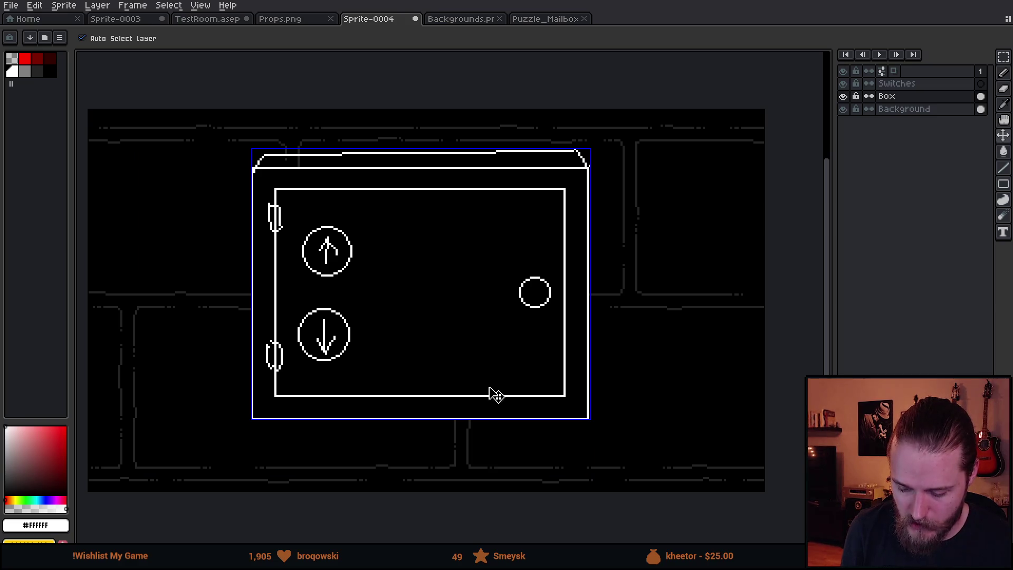
key("ctrl+z")
key("ctrl+z")
key("ctrl+z")
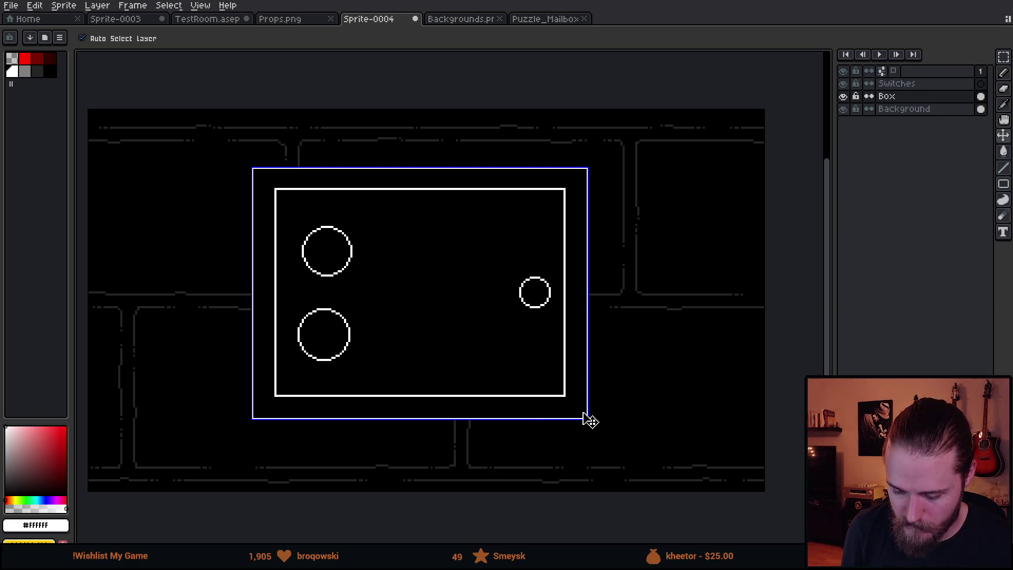
key("b")
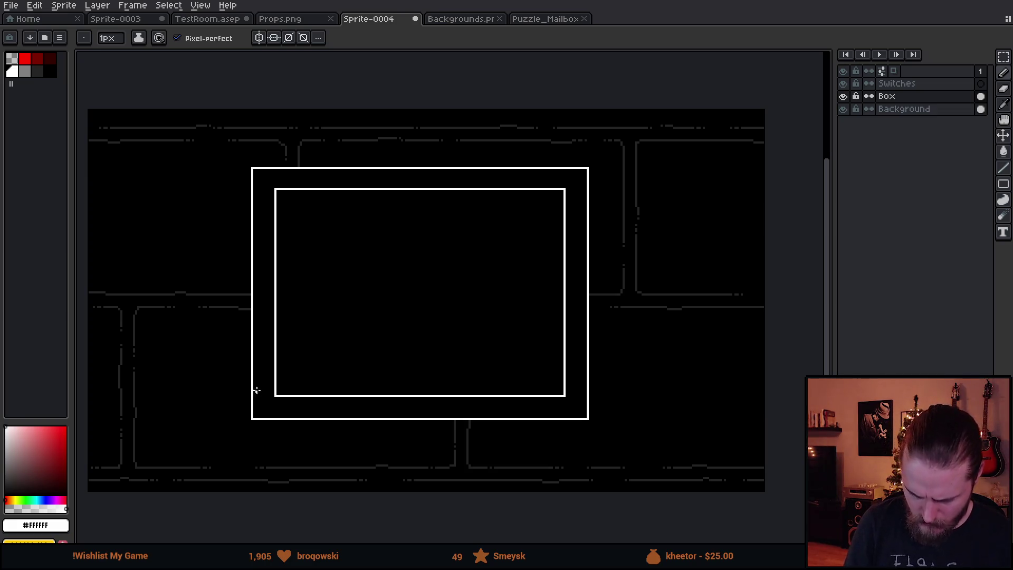
left_click(25, 58)
key("plus")
key("plus")
key("plus")
key("plus")
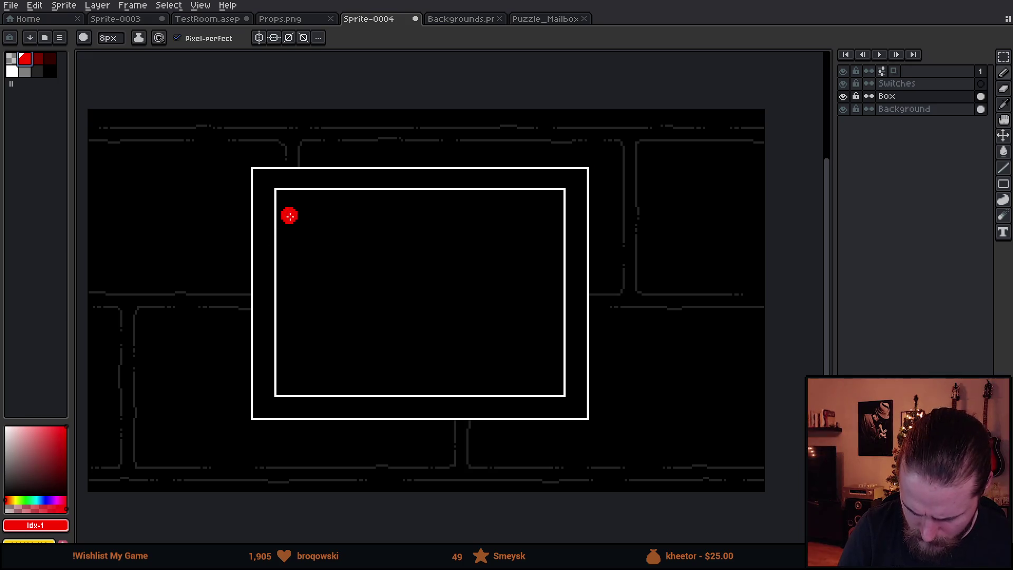
key("plus")
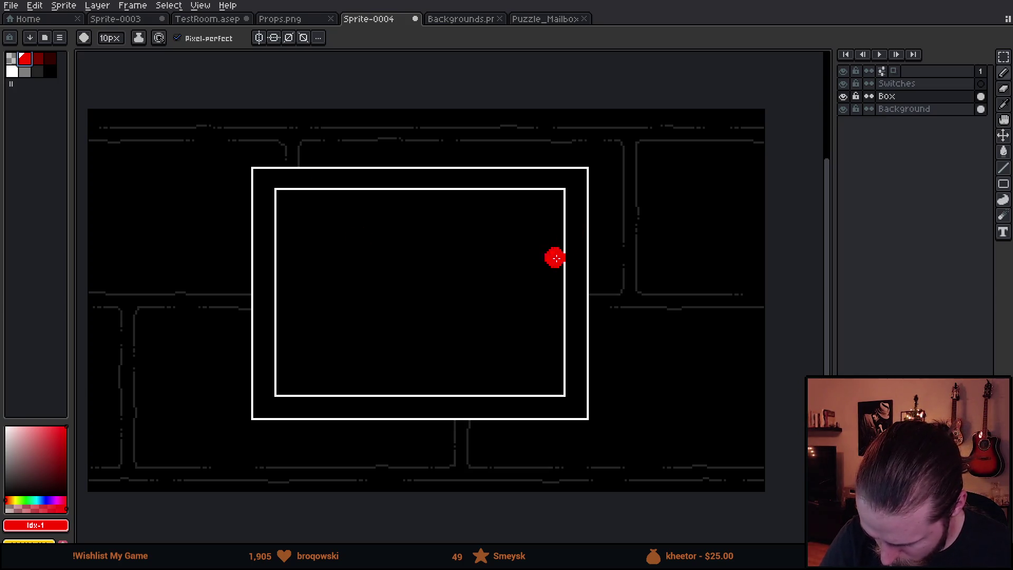
key("m")
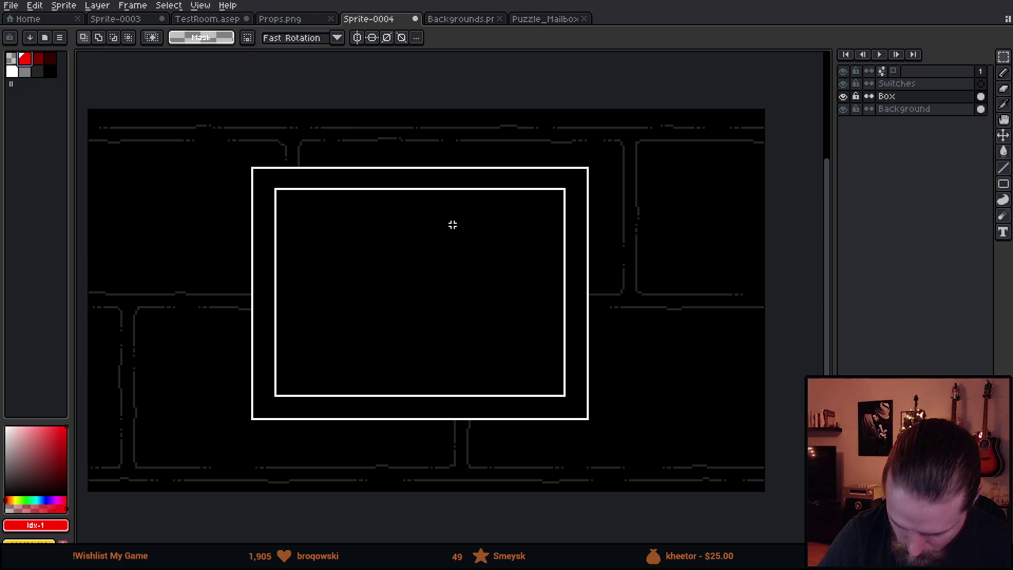
mouse_move(268, 182)
left_mouse_down()
mouse_move(429, 211)
mouse_move(569, 207)
left_mouse_up()
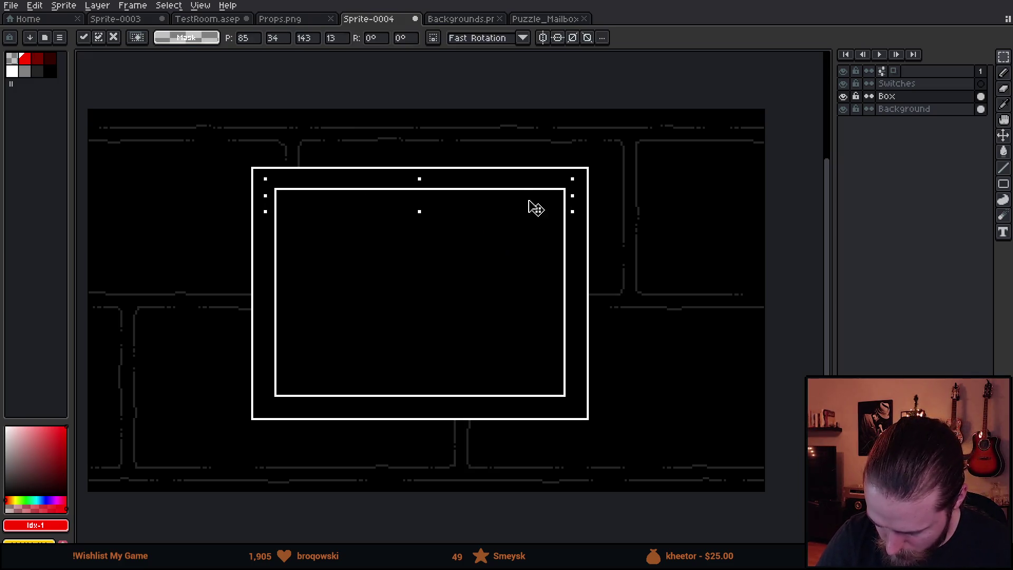
key("ctrl+d")
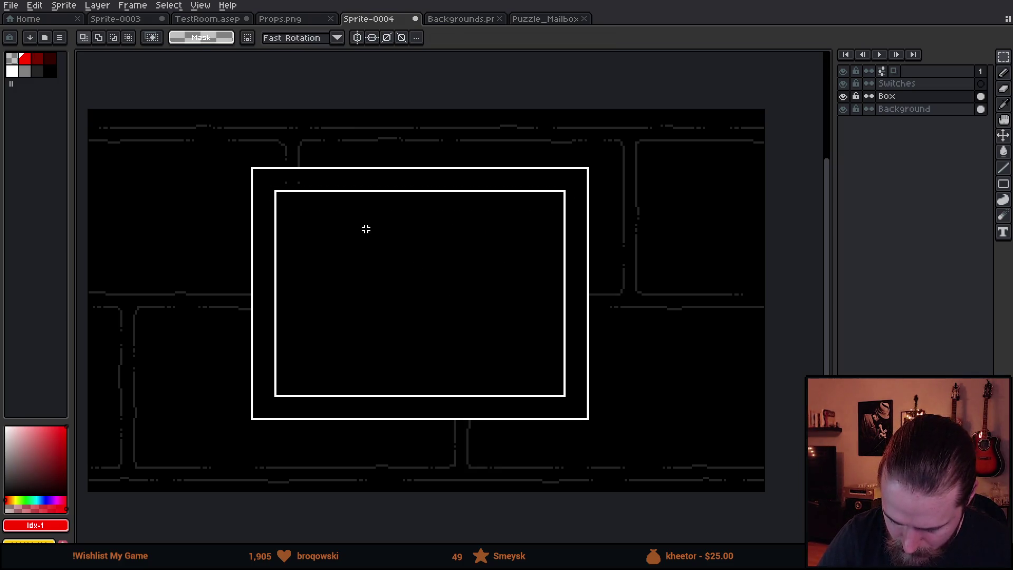
left_click(311, 178, "alt")
key("g")
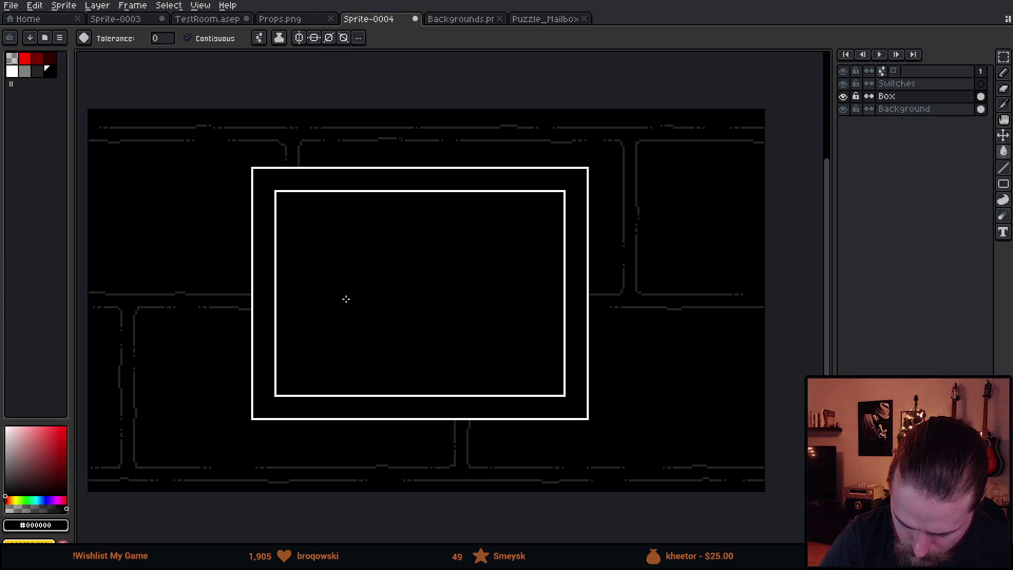
key("b")
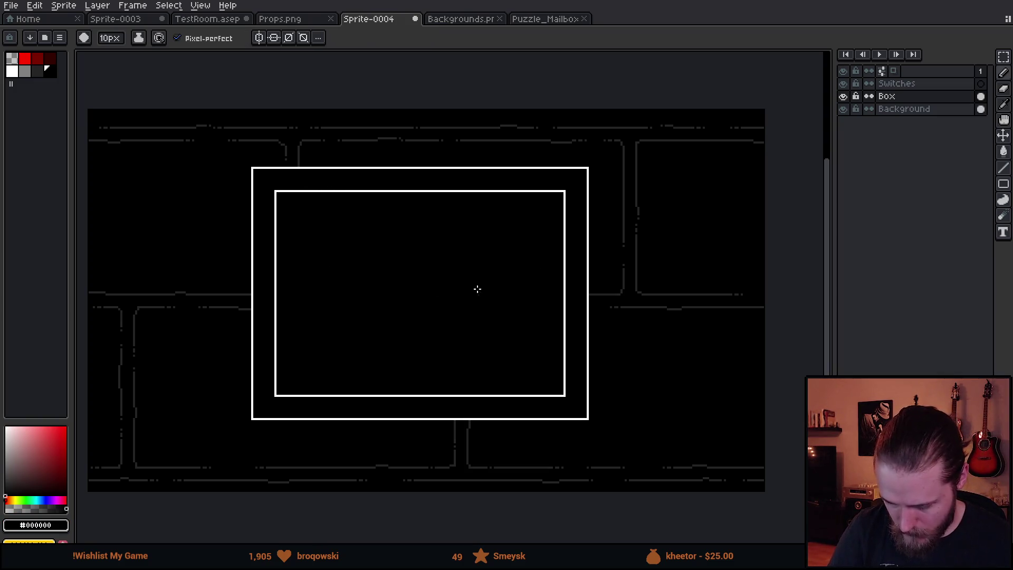
- Marquee-select the box outline and drag it slightly down and right
key("m")
mouse_move(204, 140)
left_mouse_down()
mouse_move(251, 190)
mouse_move(639, 461)
left_mouse_up()
left_click_drag(561, 372, 564, 387)
key("ctrl+d")
- Nudge the box with arrow keys to sit 80px from each side, 34px from top, 26px from bottom
key("v")
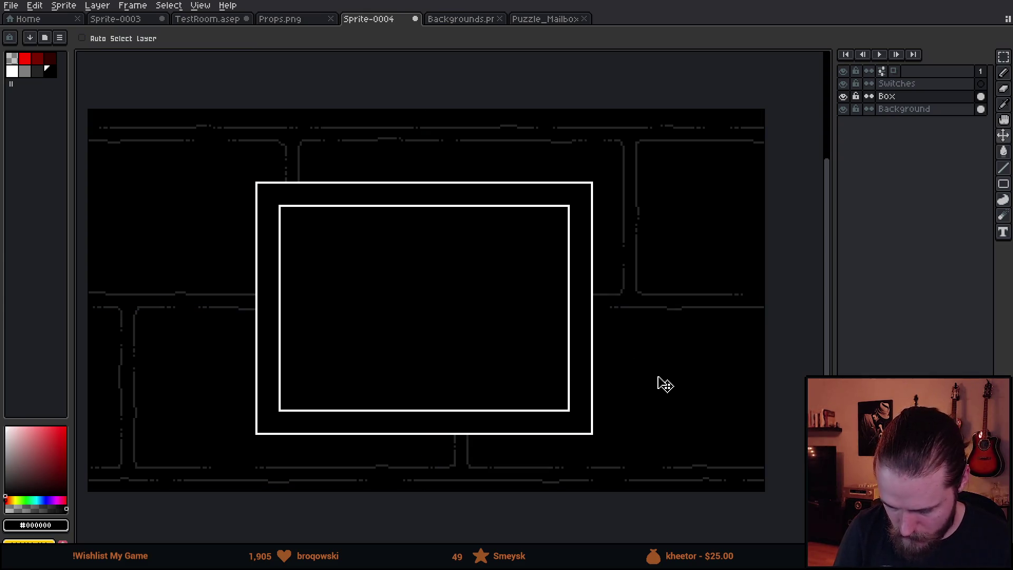
key("Left")
key("Up")
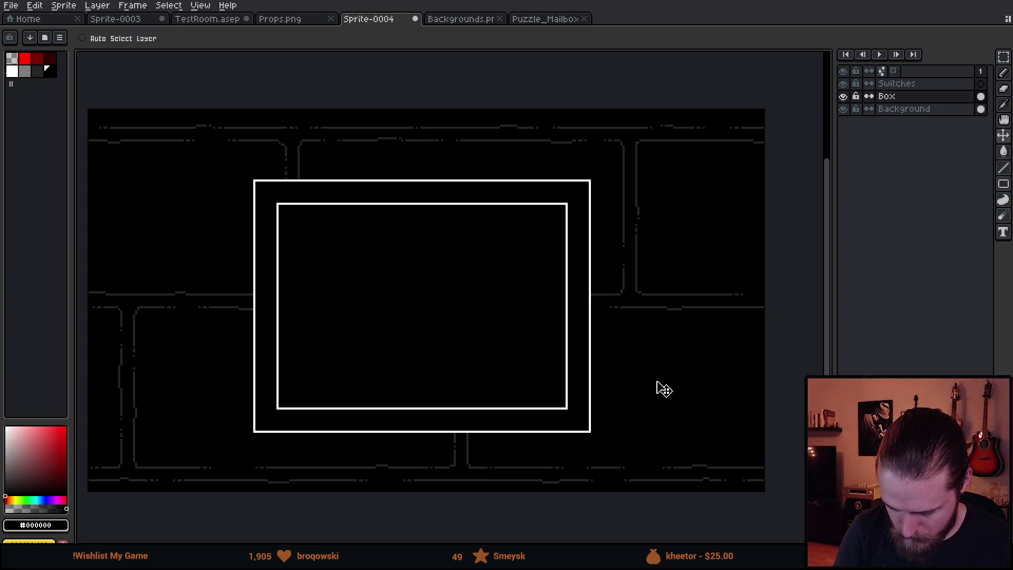
key("Right")
key("Down")
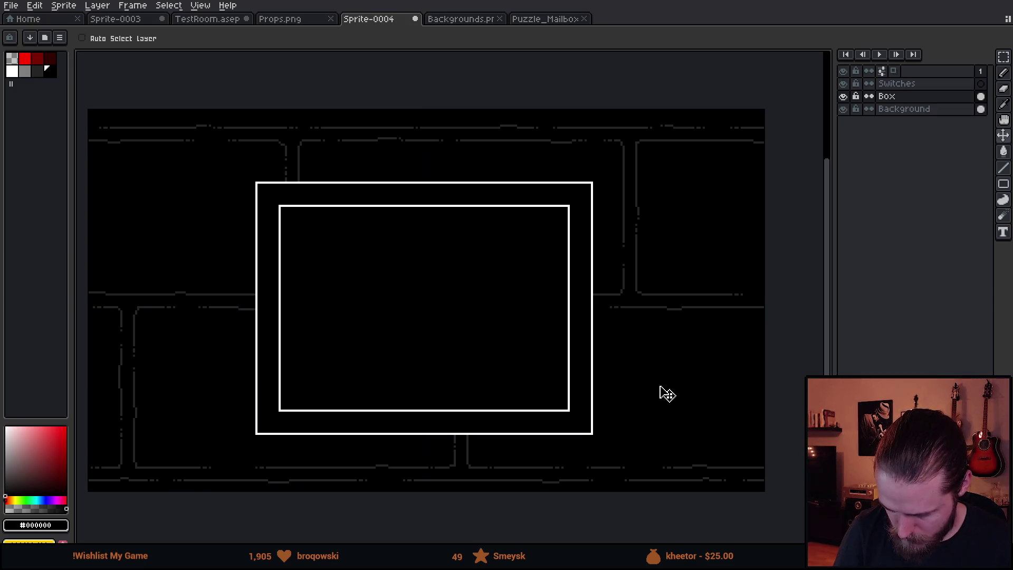
key("Right")
key("Up")
key("Down")
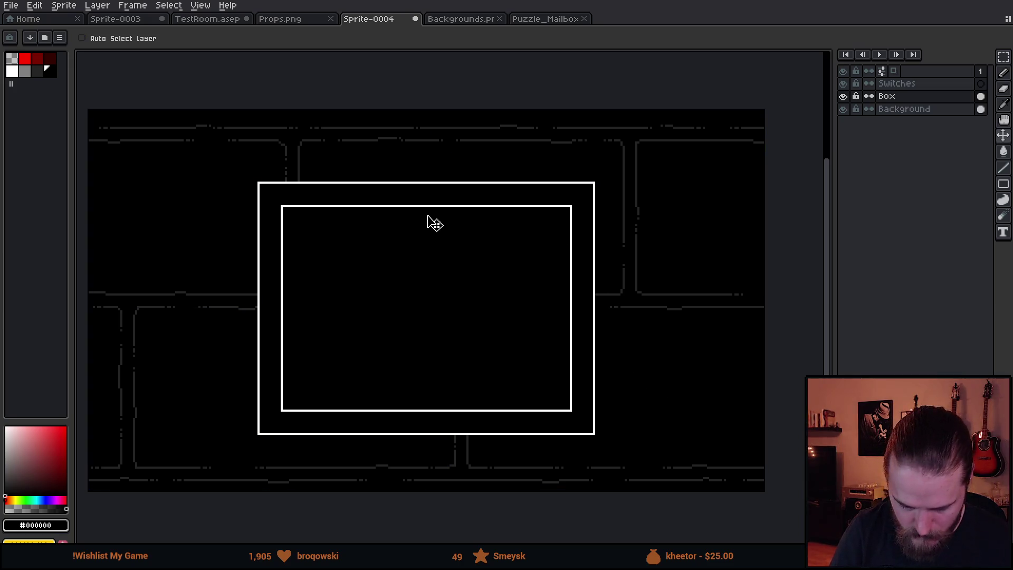
scroll(430, 194, "up", 3)
- Sample the outline's white and draw the lid's left slanted edge and straight top edge
left_click_drag(271, 199, 493, 294)
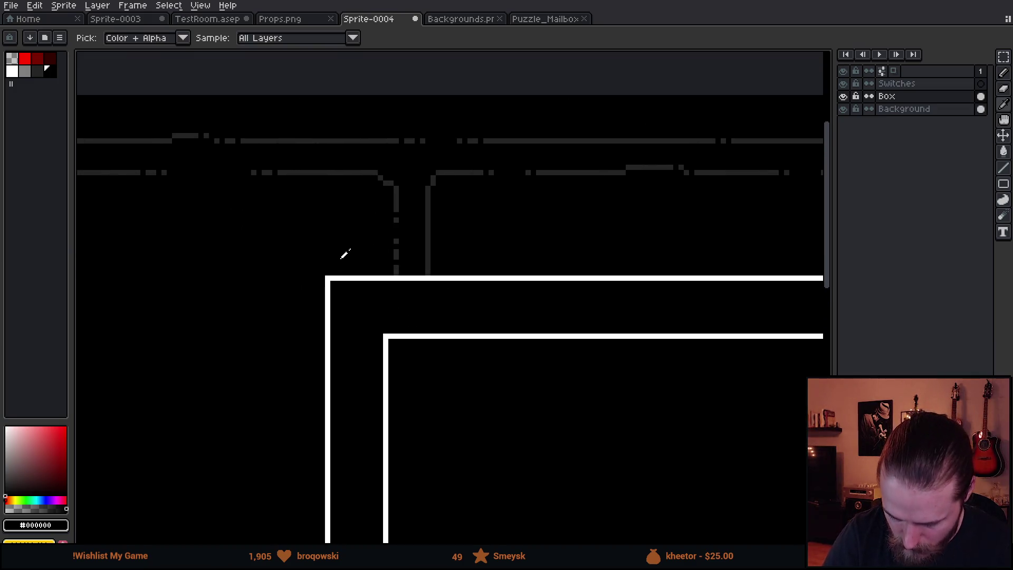
left_click(334, 278, "alt")
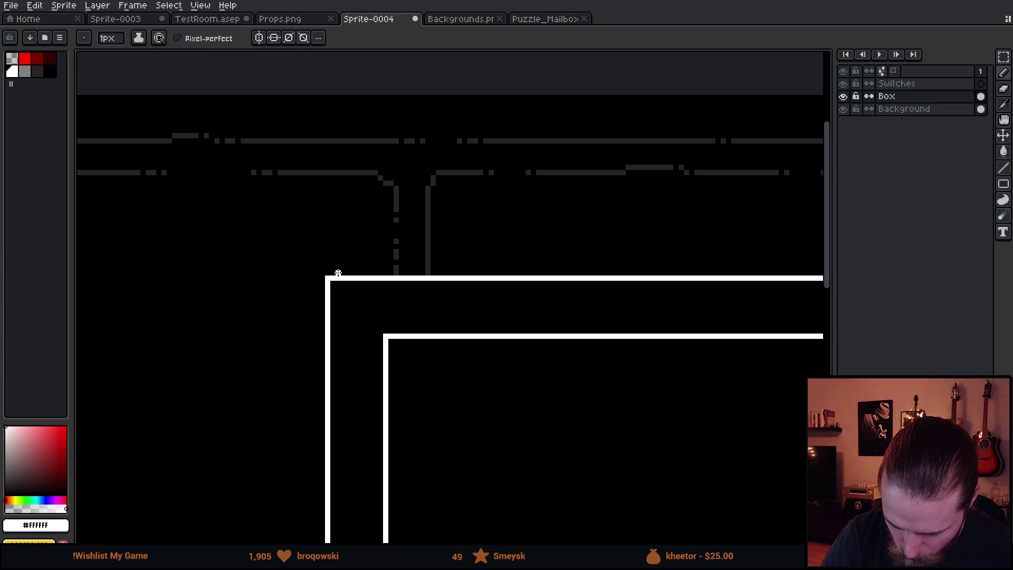
left_click_drag(341, 274, 417, 251)
key("ctrl+z")
key("ctrl+z")
mouse_move(338, 273)
left_mouse_down()
mouse_move(416, 246)
mouse_move(407, 247)
left_mouse_up()
key("ctrl+z")
key("ctrl+z")
left_click_drag(338, 272, 397, 247)
key("ctrl+z")
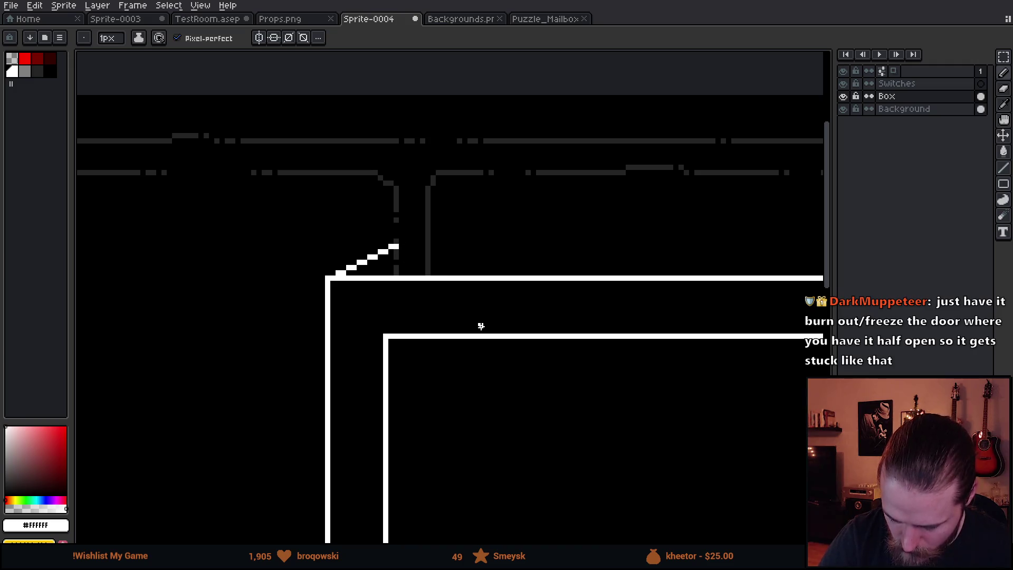
scroll(528, 338, "down", 5)
mouse_move(680, 420)
left_mouse_down()
mouse_move(538, 362)
mouse_move(506, 289)
left_mouse_up()
scroll(510, 270, "up", 3)
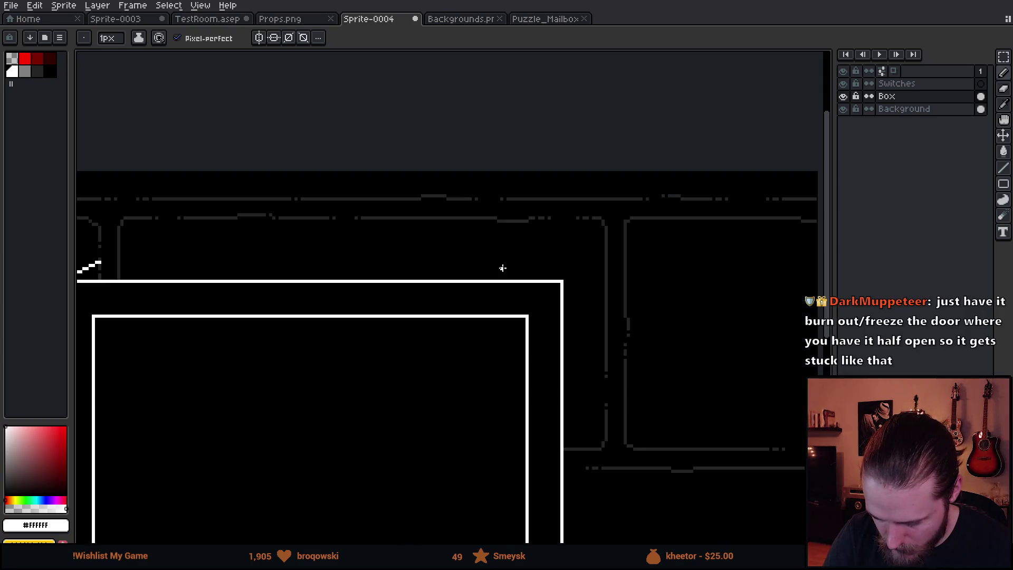
left_click(500, 262, "shift")
- Add the lid's slanted right edge and fill the remaining gap in the top white line
mouse_move(504, 320)
left_mouse_down()
mouse_move(516, 324)
mouse_move(586, 249)
mouse_move(624, 165)
left_mouse_up()
left_click_drag(652, 236, 612, 276)
scroll(638, 197, "up", 2)
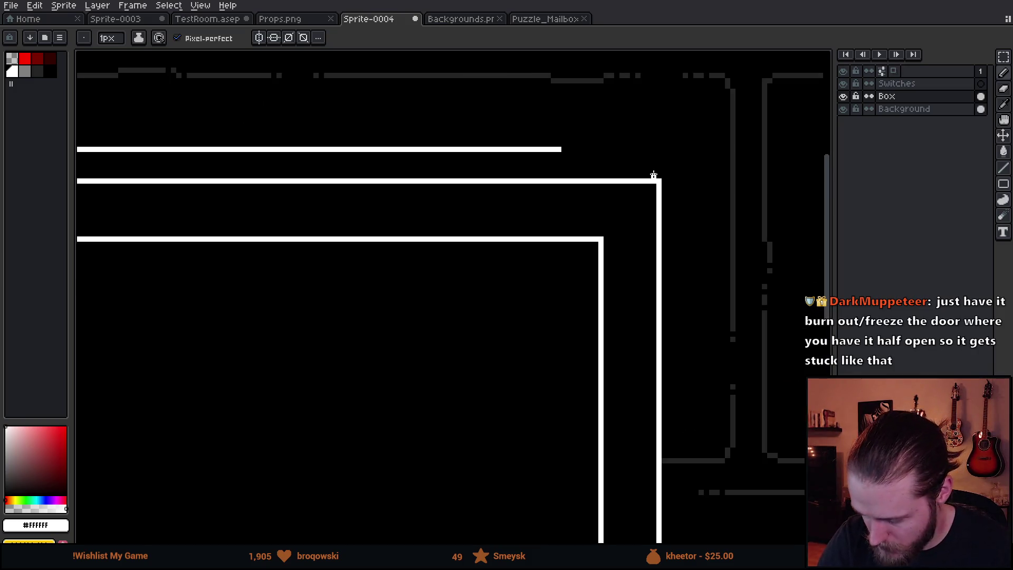
left_click(649, 176)
left_click(585, 149, "shift")
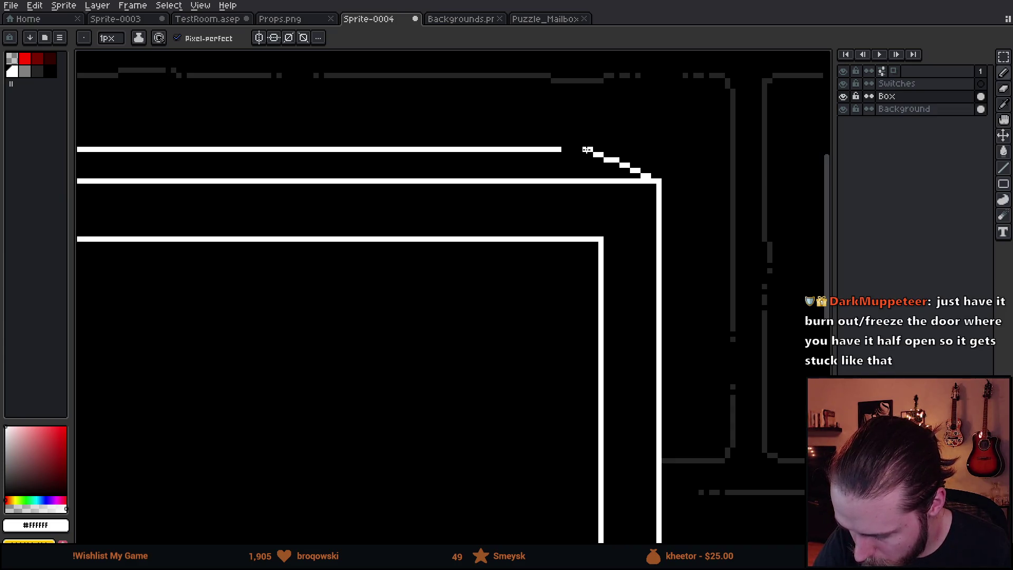
left_click_drag(595, 149, 561, 149)
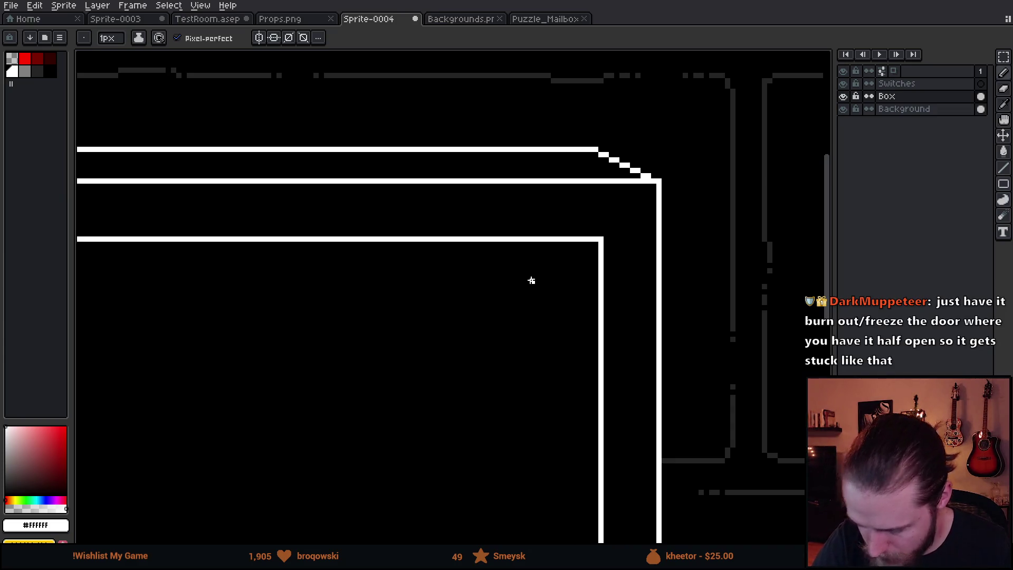
scroll(633, 287, "down", 3)
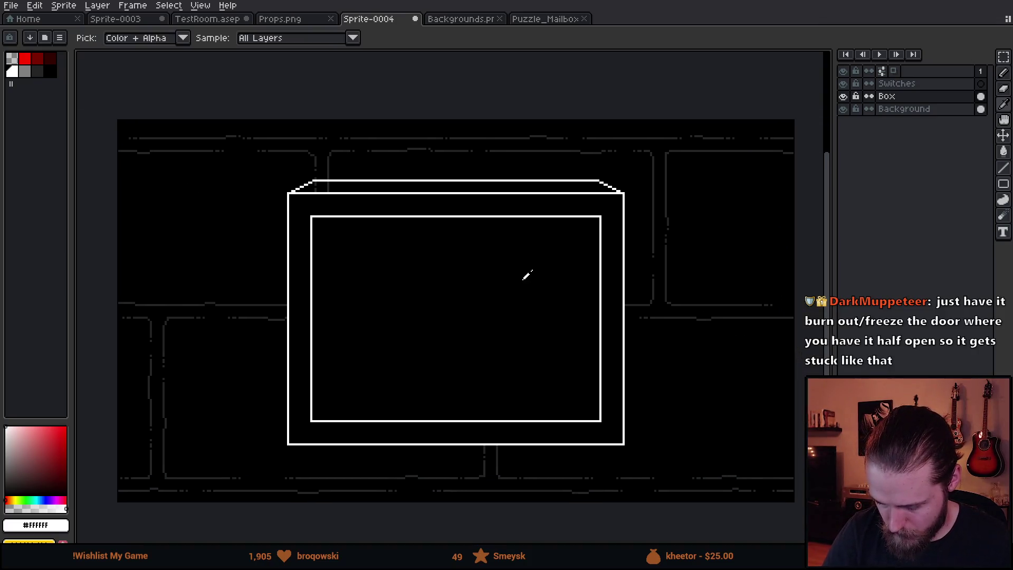
left_click(527, 275, "alt")
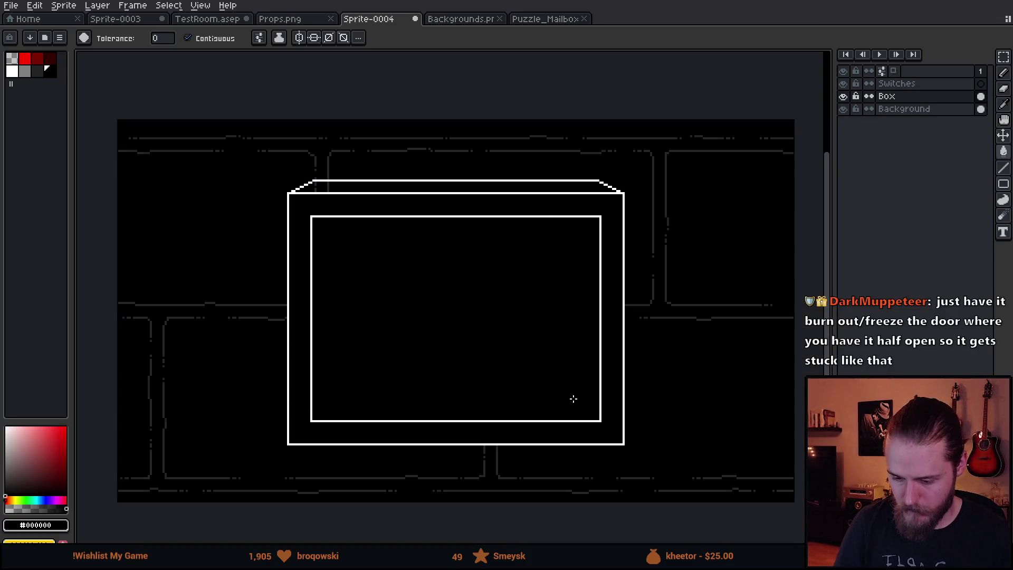
- Drag the Box layer's contents up about 20 px with the Move tool
left_click(259, 37)
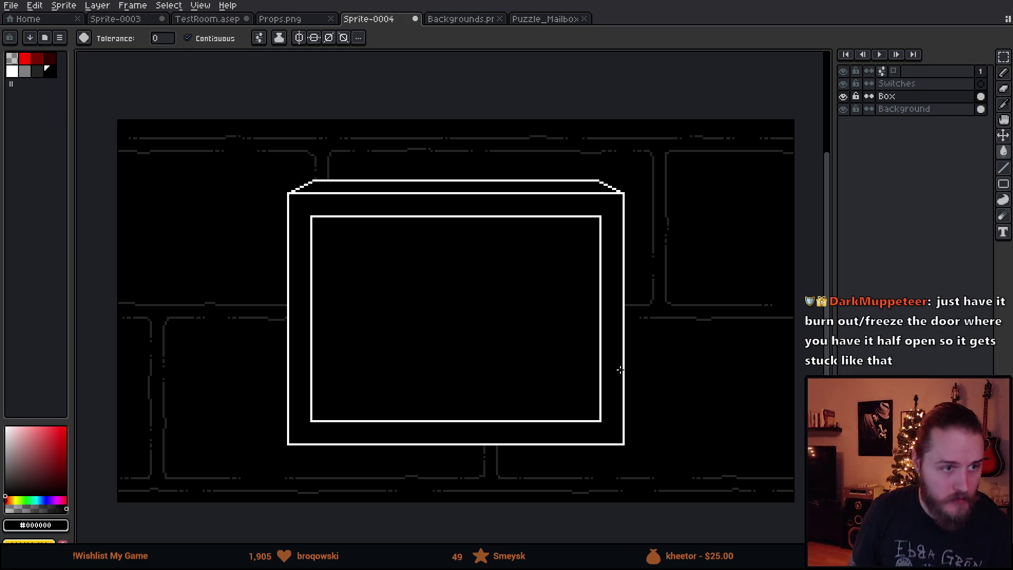
key("v")
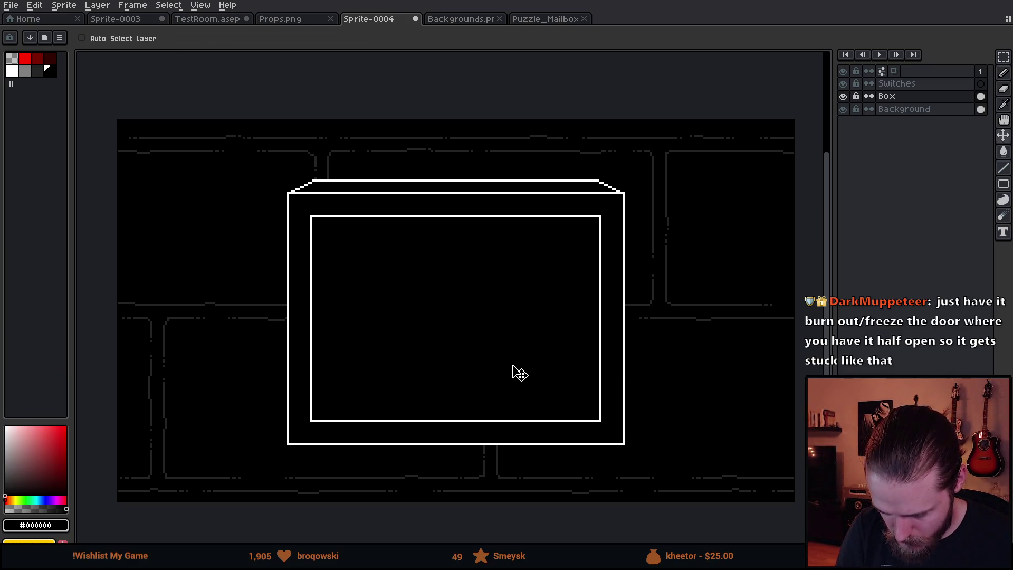
left_click_drag(512, 365, 513, 355)
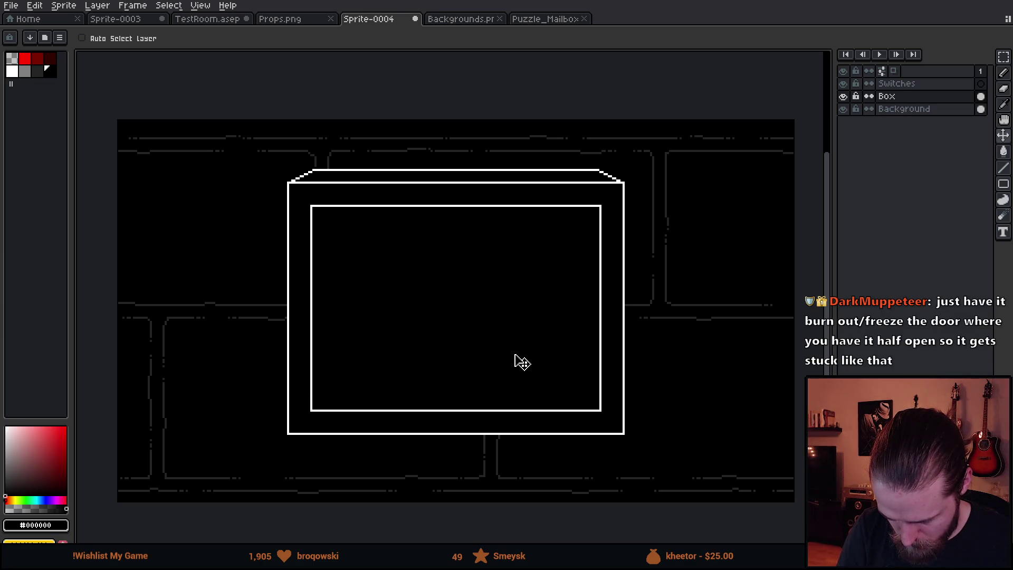
key("ctrl")
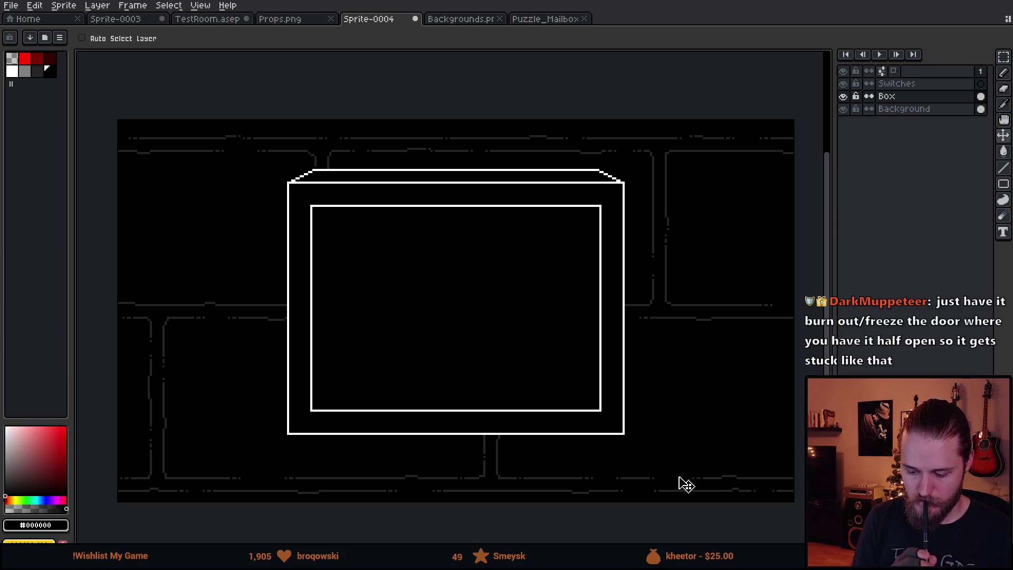
left_click(918, 84)
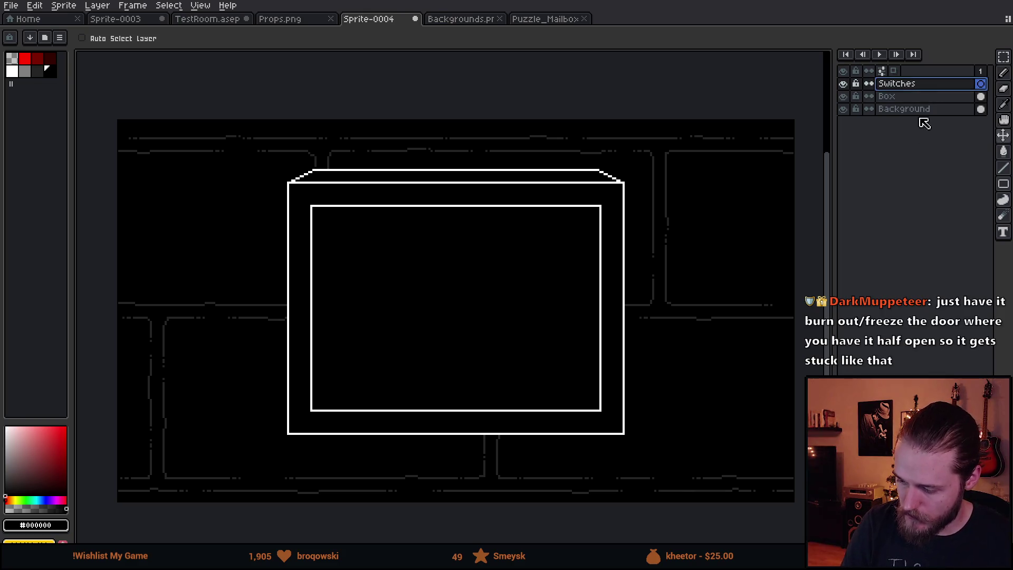
- Choose the grey palette swatch and the Pencil tool for sketching on the Switches layer
scroll(401, 327, "down", 2)
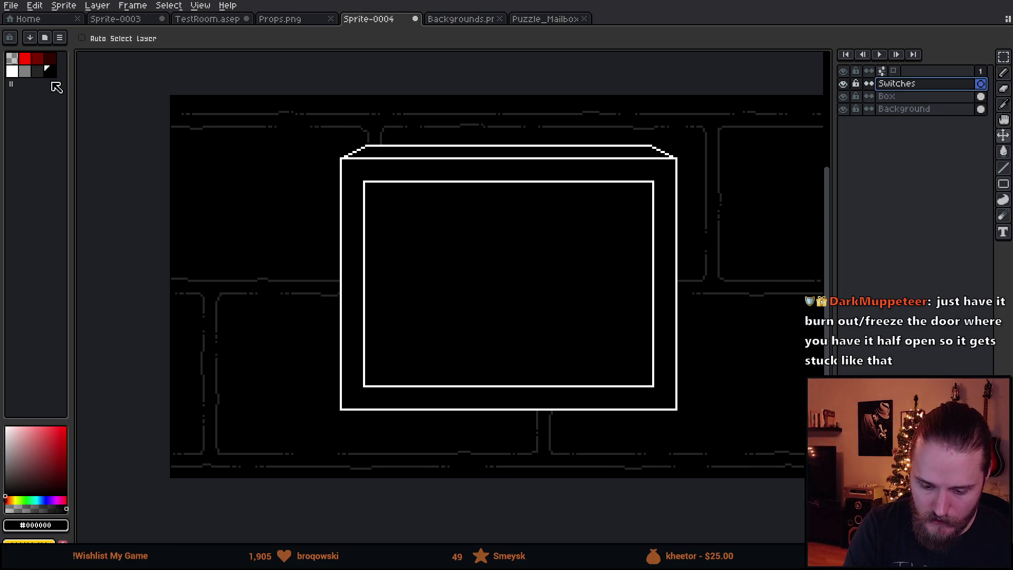
left_click(14, 73)
scroll(400, 290, "right", 3)
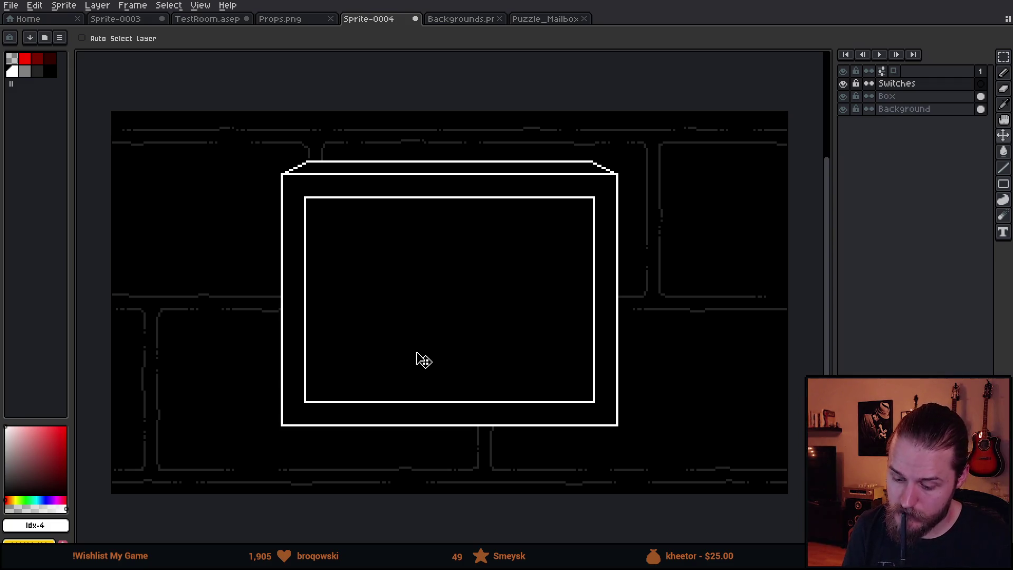
left_click(25, 71)
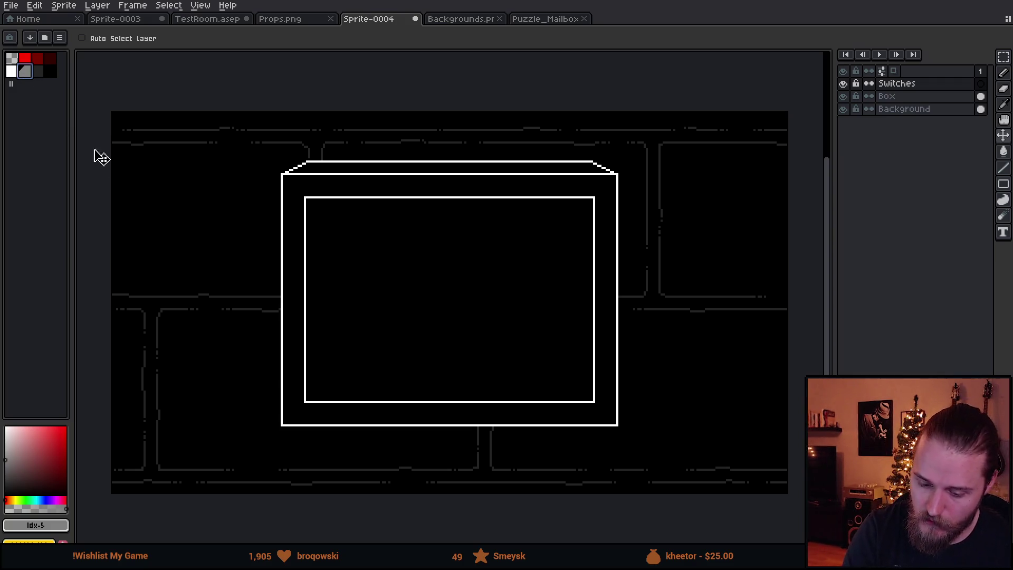
key("b")
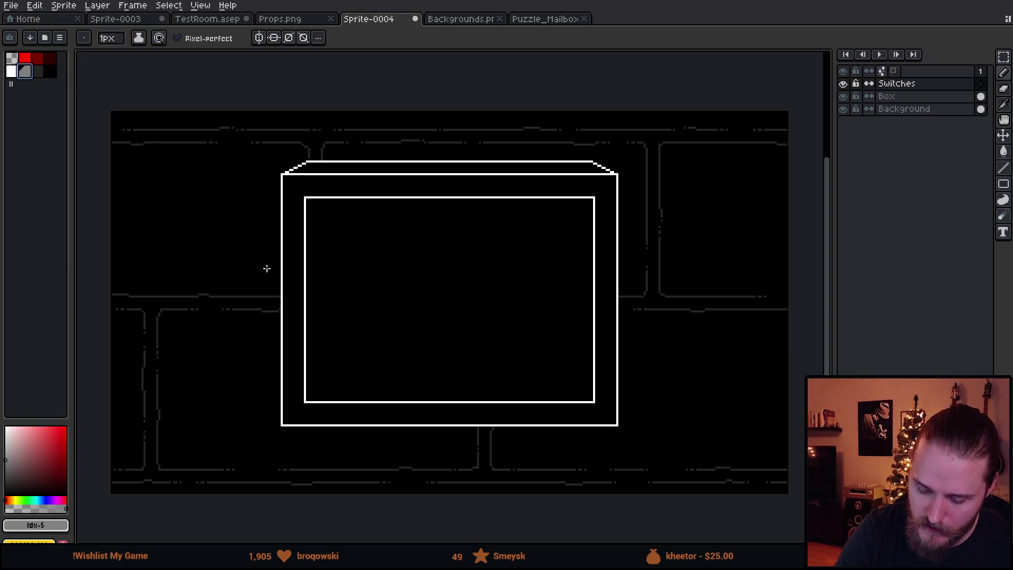
mouse_move(309, 399)
left_mouse_down()
mouse_move(337, 375)
mouse_move(336, 242)
left_mouse_up()
mouse_move(310, 197)
left_mouse_down()
mouse_move(332, 222)
mouse_move(335, 205)
left_mouse_up()
key("ctrl+z")
left_click_drag(340, 374, 555, 362)
mouse_move(583, 400)
left_mouse_down()
mouse_move(552, 369)
mouse_move(554, 207)
left_mouse_up()
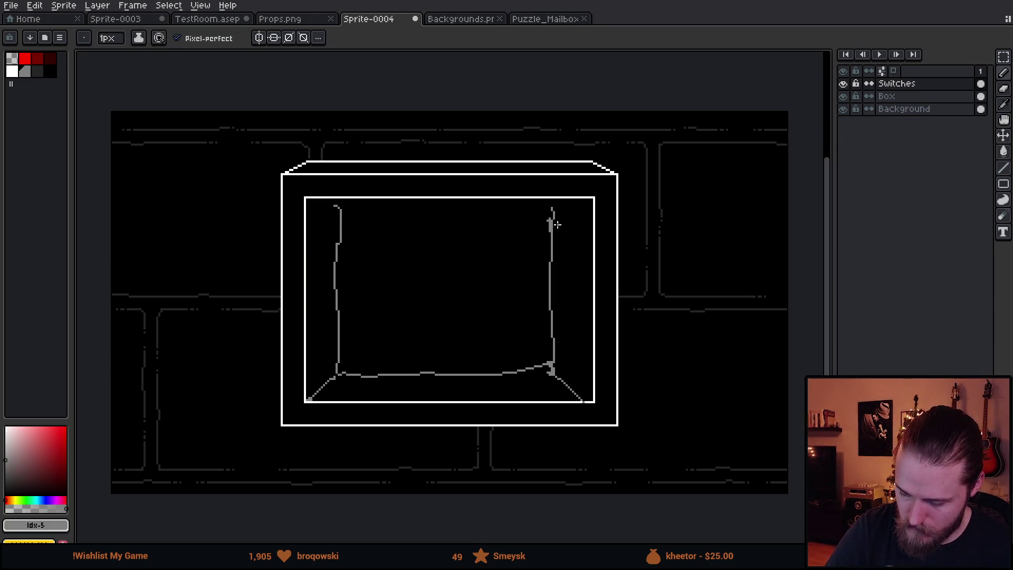
mouse_move(376, 278)
left_mouse_down()
mouse_move(372, 293)
mouse_move(377, 279)
left_mouse_up()
left_click_drag(409, 283, 484, 302)
left_click_drag(511, 306, 537, 292)
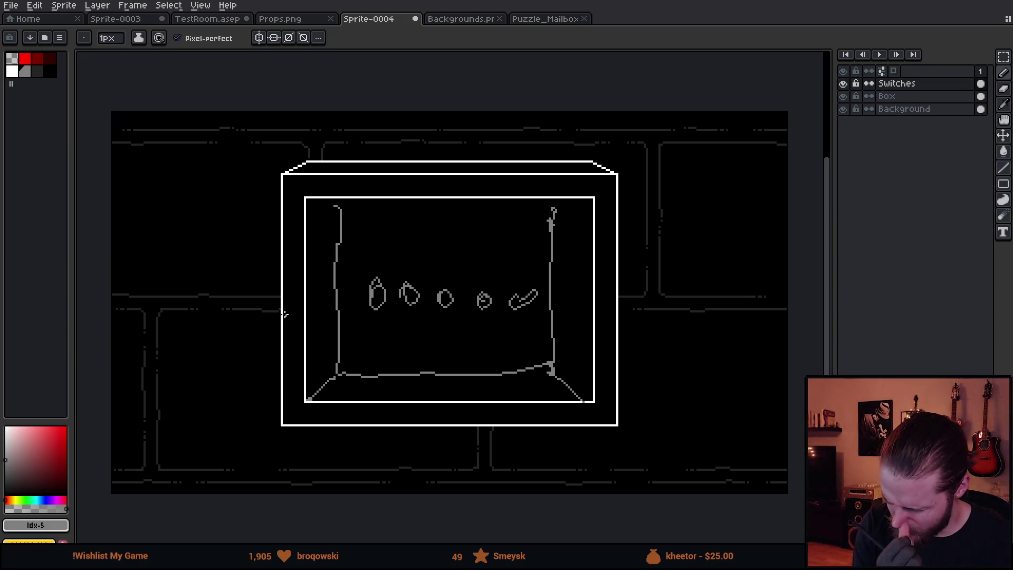
key("ctrl+z")
key("ctrl+z")
key("ctrl+z")
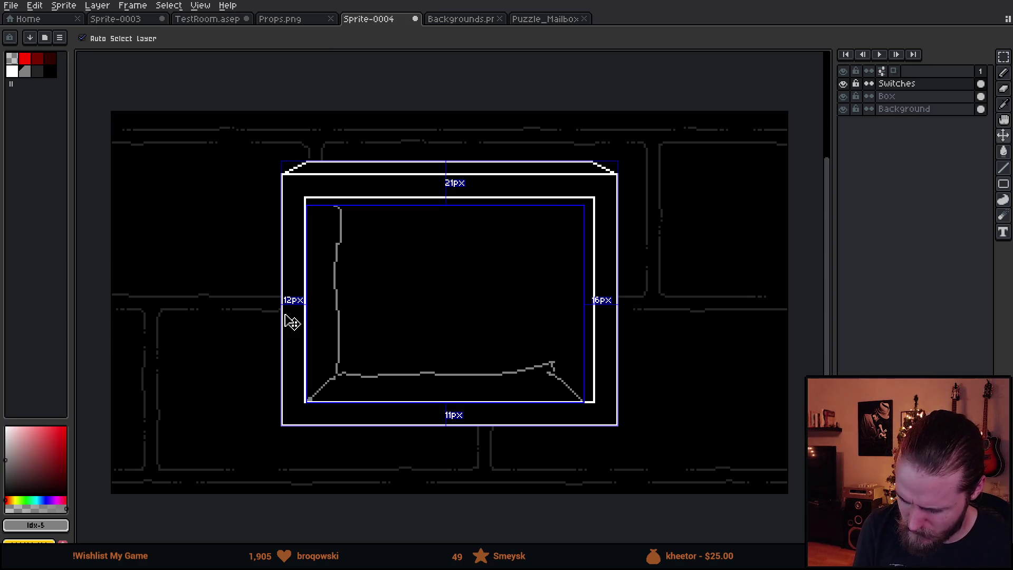
mouse_move(567, 288)
left_mouse_down()
mouse_move(553, 290)
mouse_move(560, 286)
mouse_move(560, 308)
left_mouse_up()
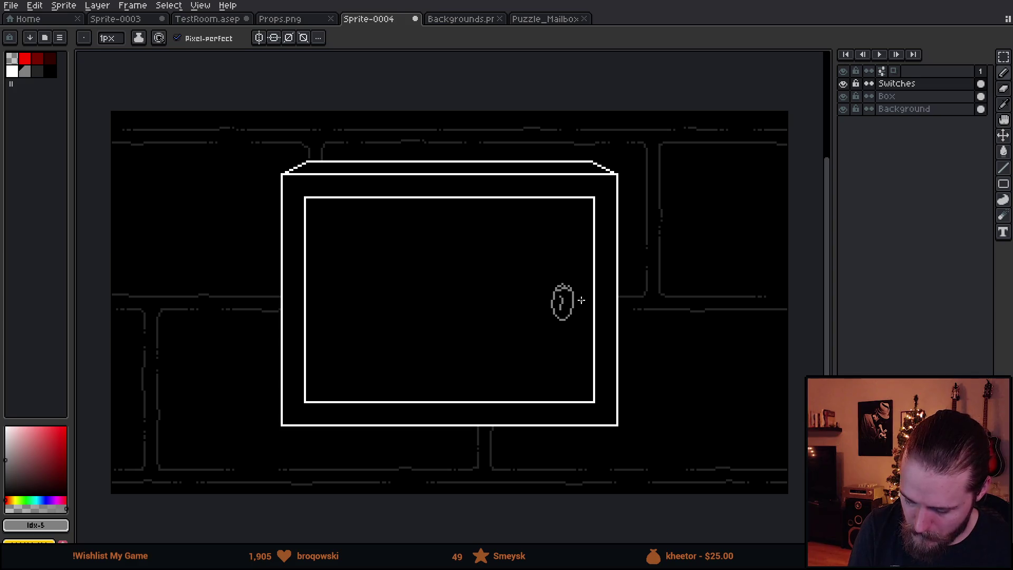
key("ctrl+z")
key("ctrl+z")
key("ctrl+z")
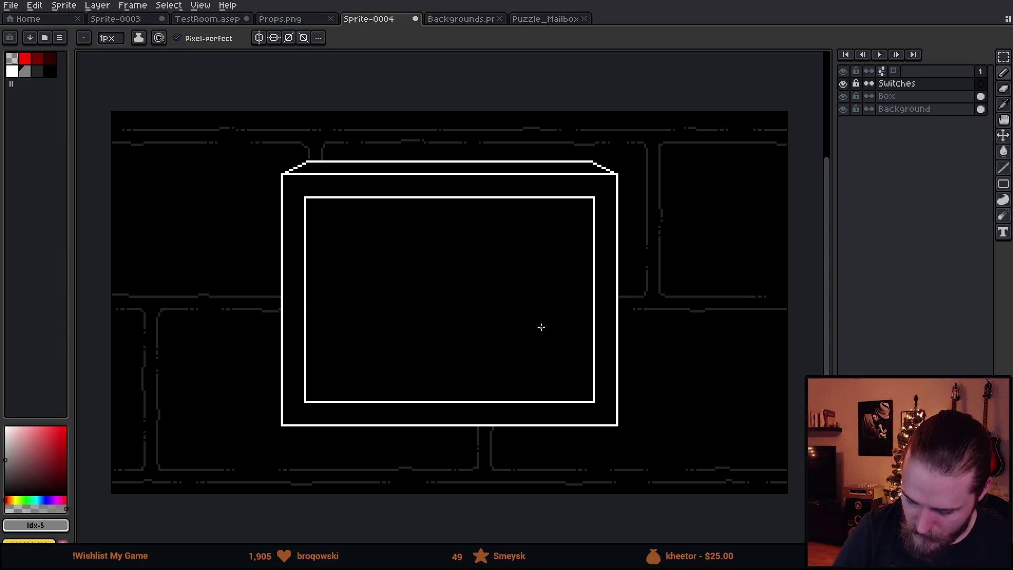
mouse_move(491, 339)
left_mouse_down()
mouse_move(477, 364)
mouse_move(491, 339)
mouse_move(489, 368)
left_mouse_up()
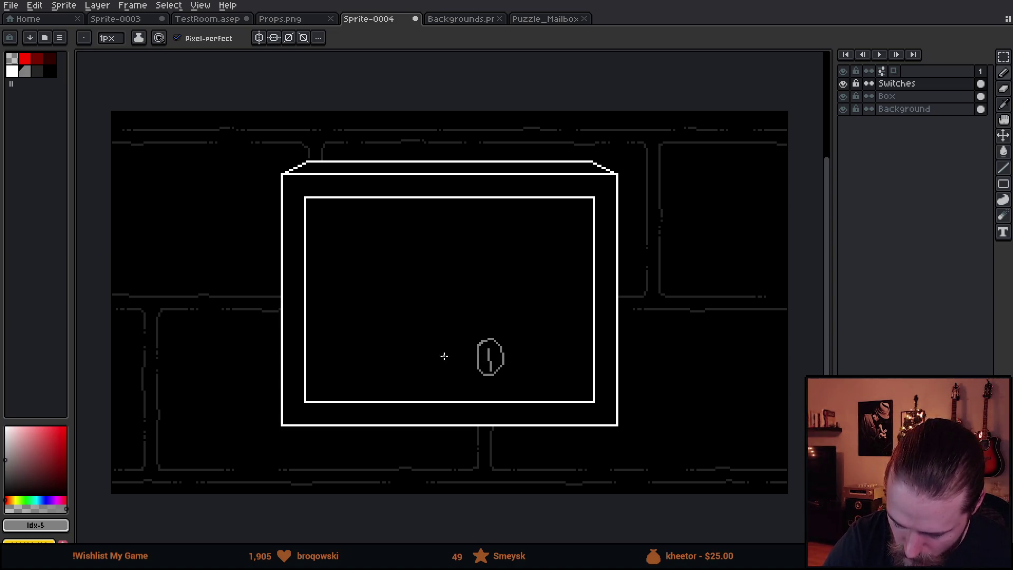
mouse_move(440, 338)
left_mouse_down()
mouse_move(442, 369)
mouse_move(441, 343)
mouse_move(410, 364)
mouse_move(431, 365)
left_mouse_up()
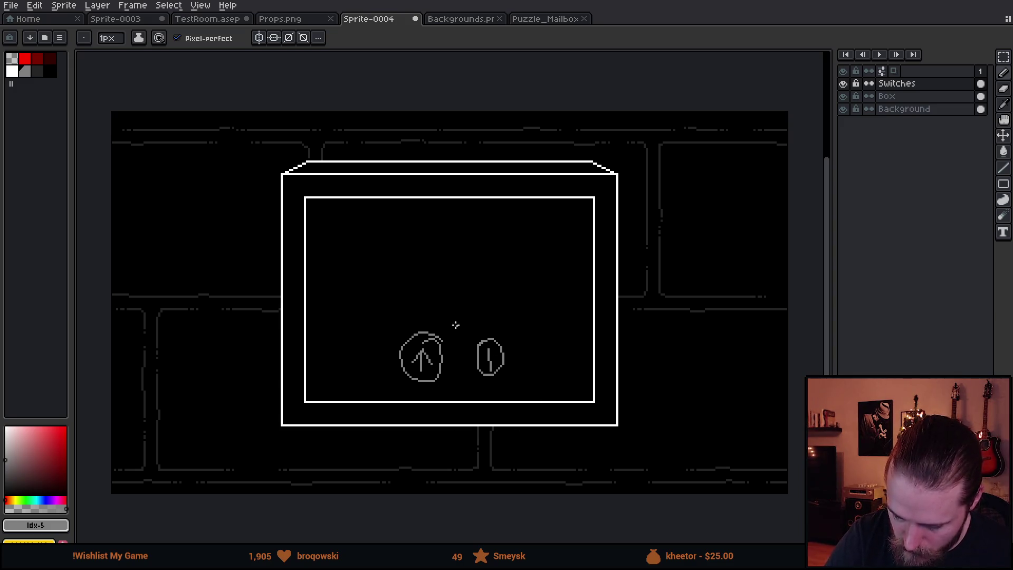
left_click_drag(369, 263, 468, 265)
left_click_drag(510, 267, 510, 268)
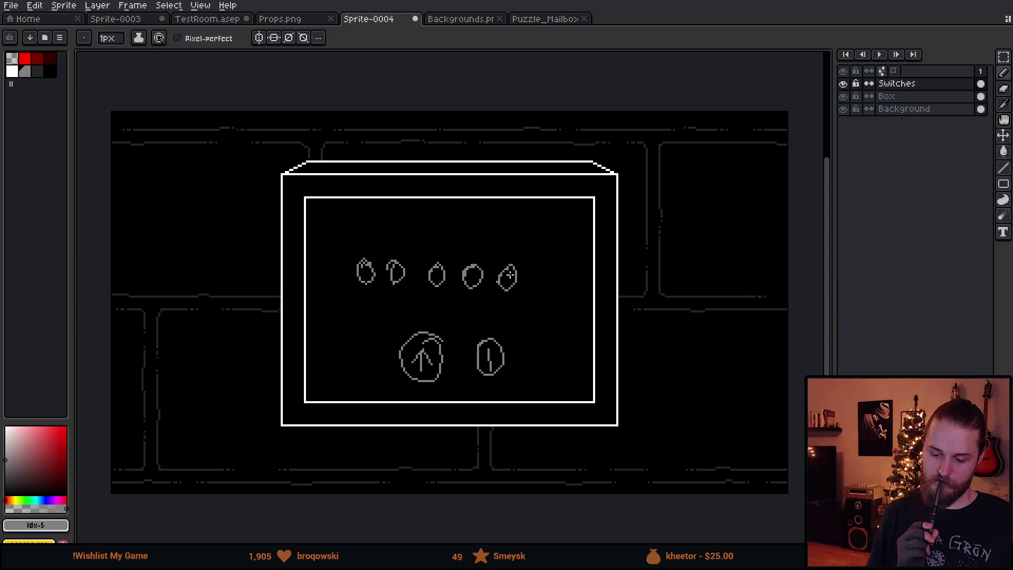
key("ctrl")
key("ctrl+z")
key("ctrl+z")
key("ctrl+z")
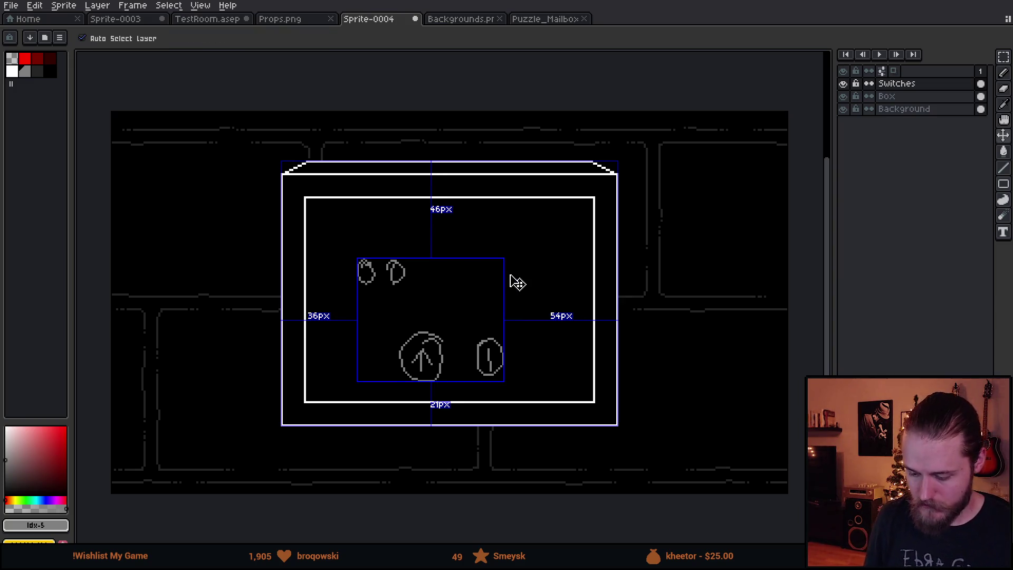
key("ctrl+z")
key("ctrl+z")
key("ctrl+z")
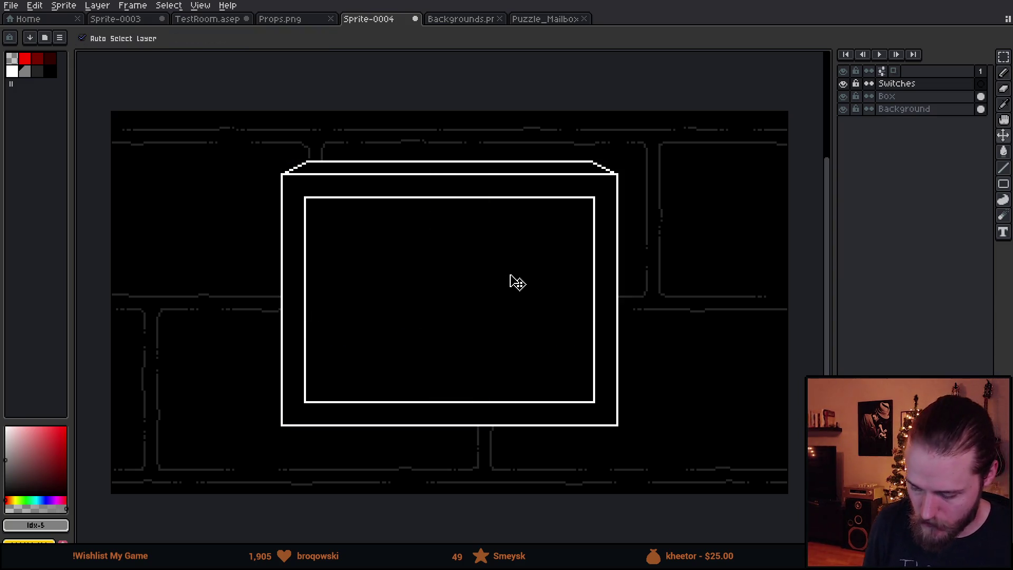
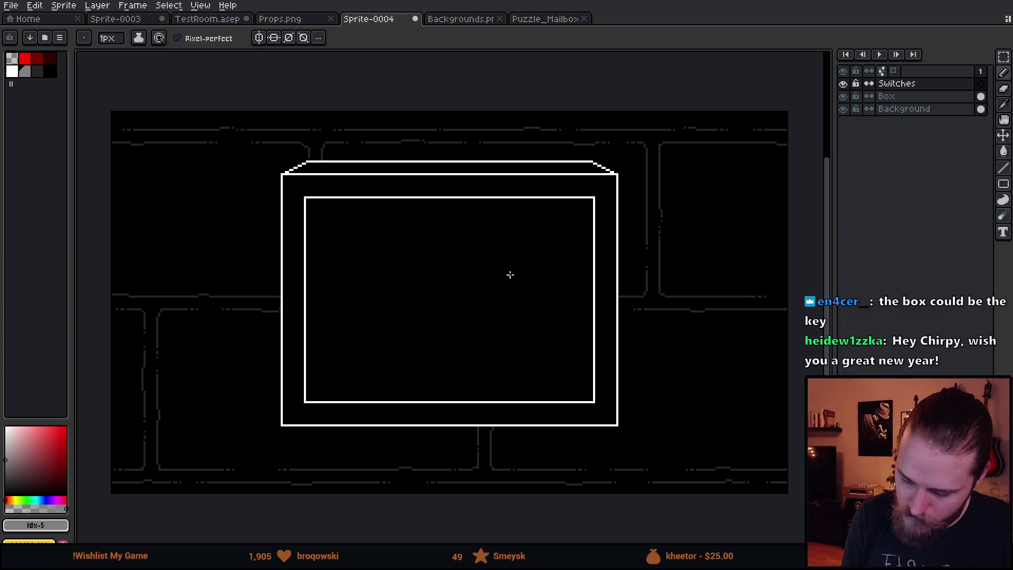
- Paint-bucket the Box layer's inner white outline grey, undoing the stray fills
scroll(510, 275, "left", 2)
left_click(25, 71)
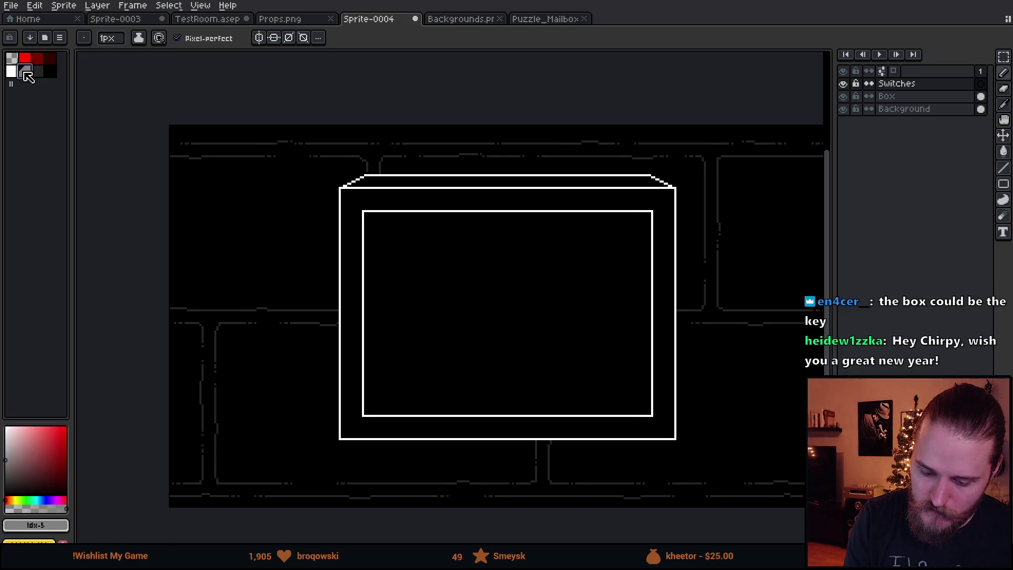
key("g")
left_click(414, 227)
key("ctrl+z")
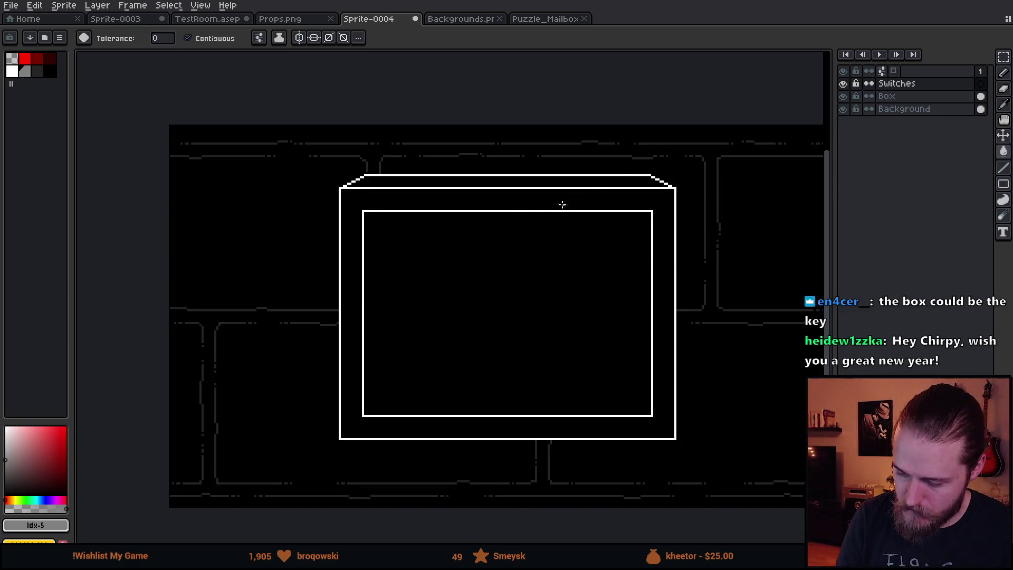
left_click(892, 96)
left_click(551, 210)
key("ctrl+z")
left_click(550, 210)
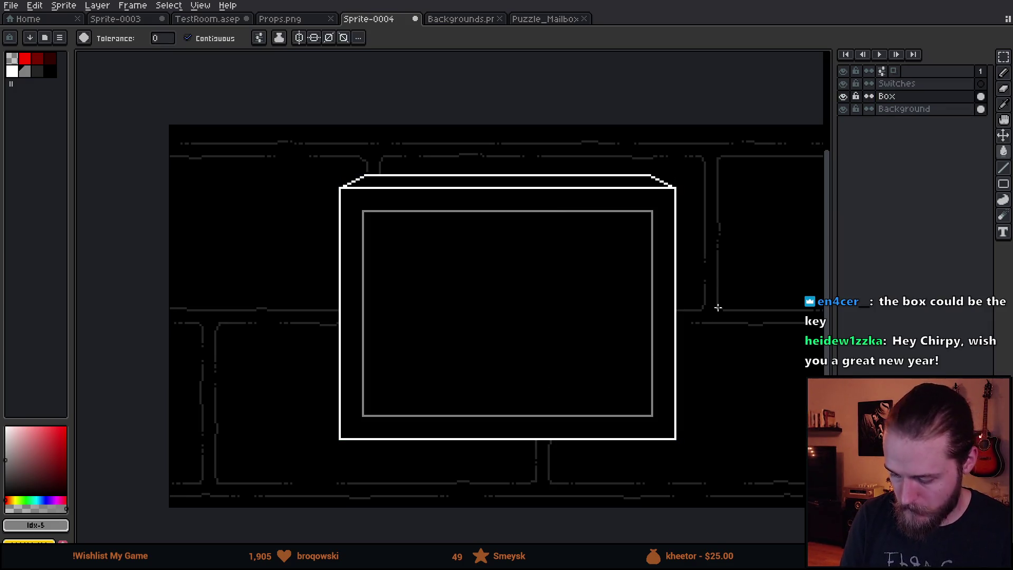
left_click_drag(718, 307, 659, 280)
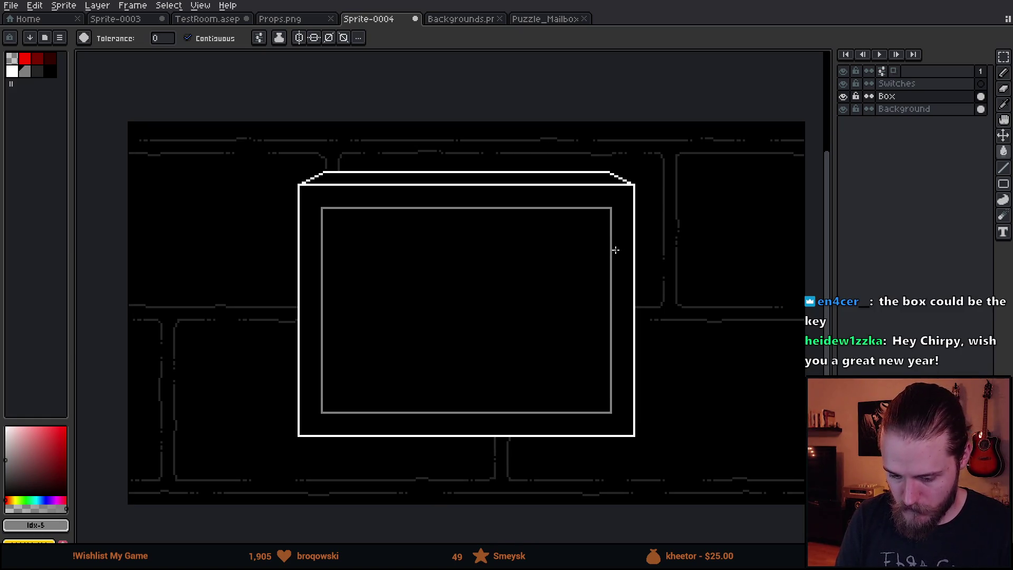
- Glance at the Puzzle_Mailbox and backgrounds documents, then return to the box sprite
left_click(542, 19)
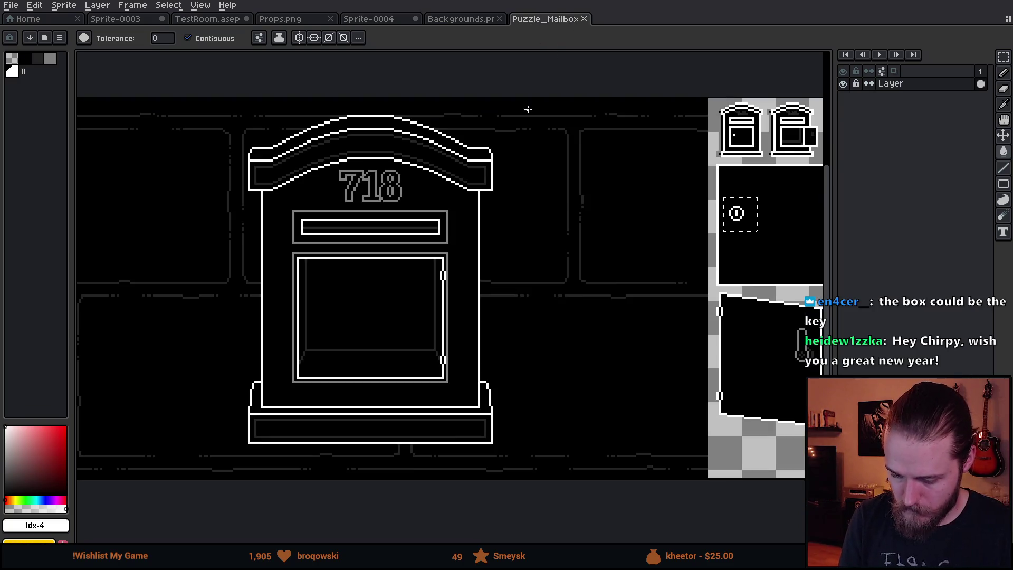
left_click(448, 22)
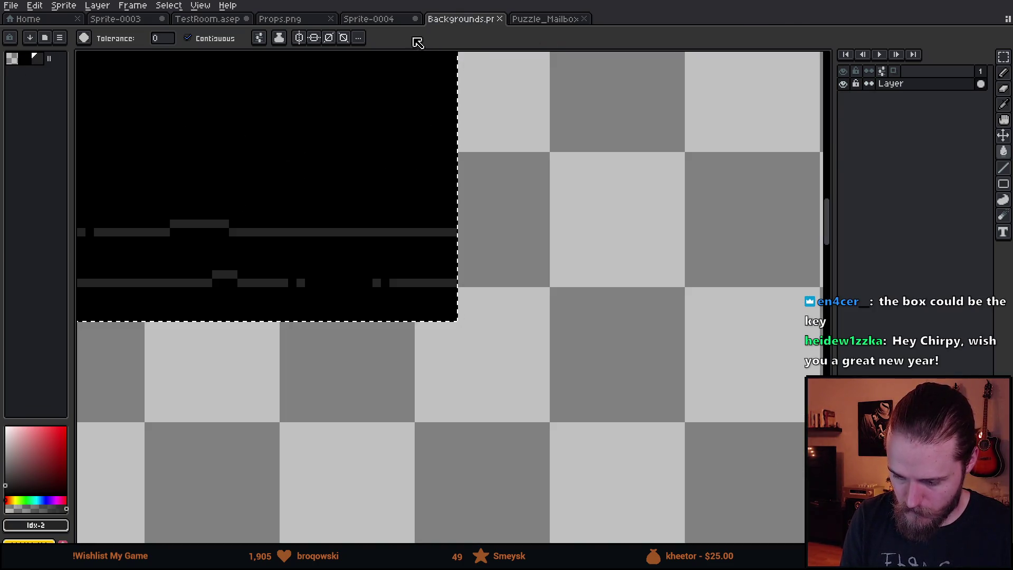
left_click(388, 26)
scroll(389, 221, "up", 4)
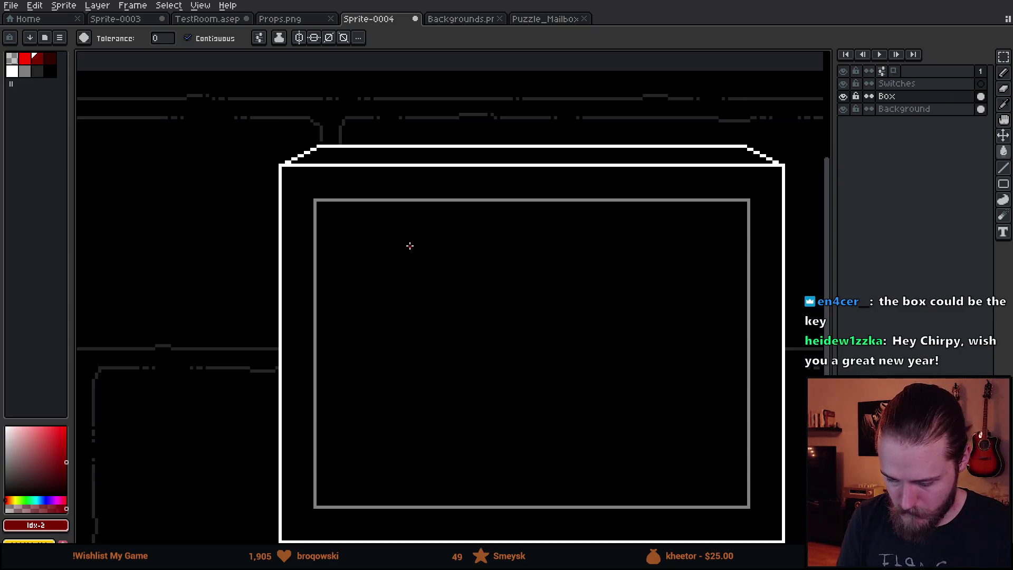
- Refill the inner grey frame with the darker grey swatch
scroll(355, 217, "left", 3)
scroll(355, 218, "up", 1)
left_click(38, 74)
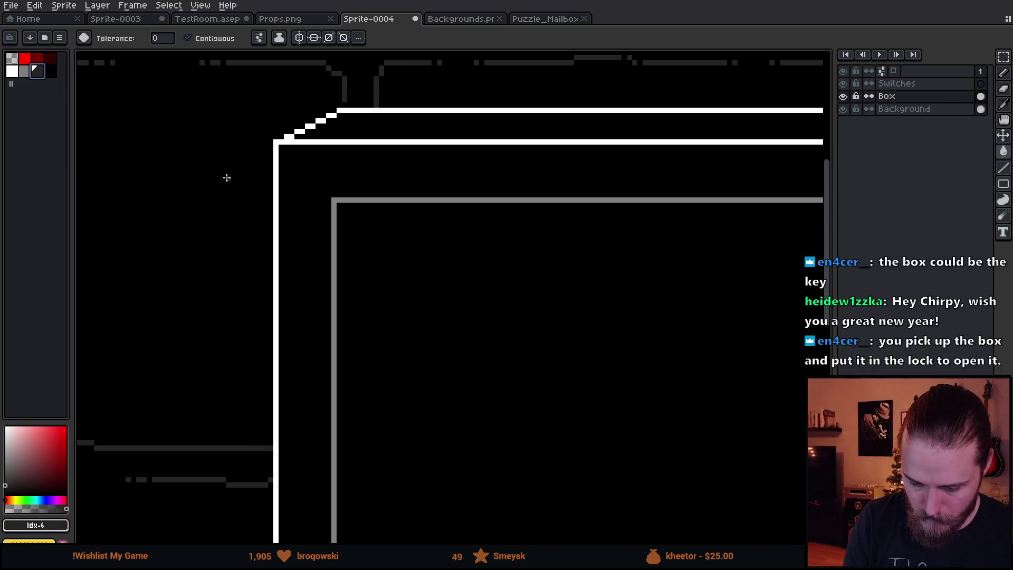
key("i")
key("g")
left_click(353, 201)
- Draw a diagonal bevel line joining the bottom-left inner and outer corners
key("b")
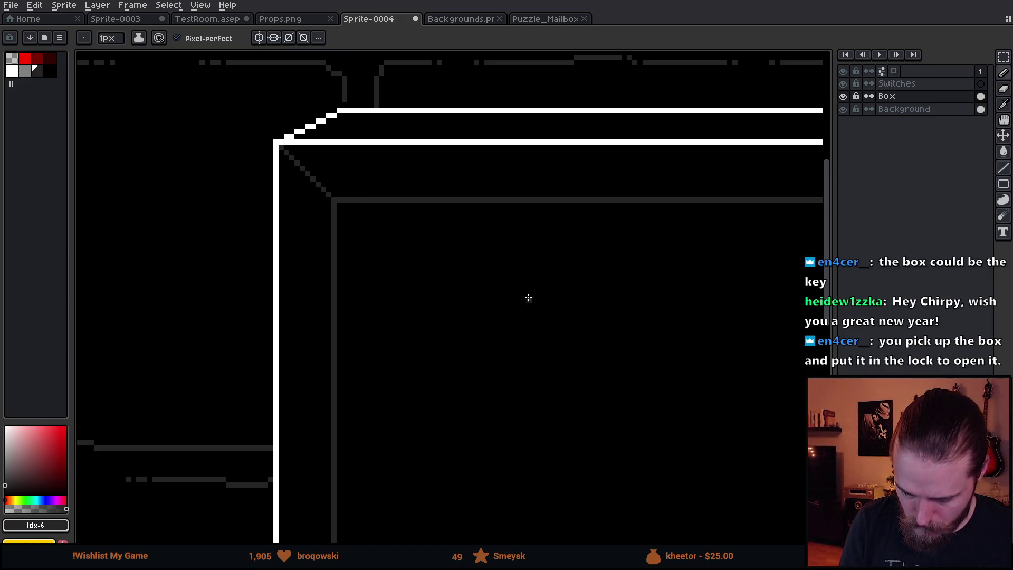
scroll(213, 305, "right", 5)
scroll(622, 255, "right", 4)
scroll(622, 256, "up", 1)
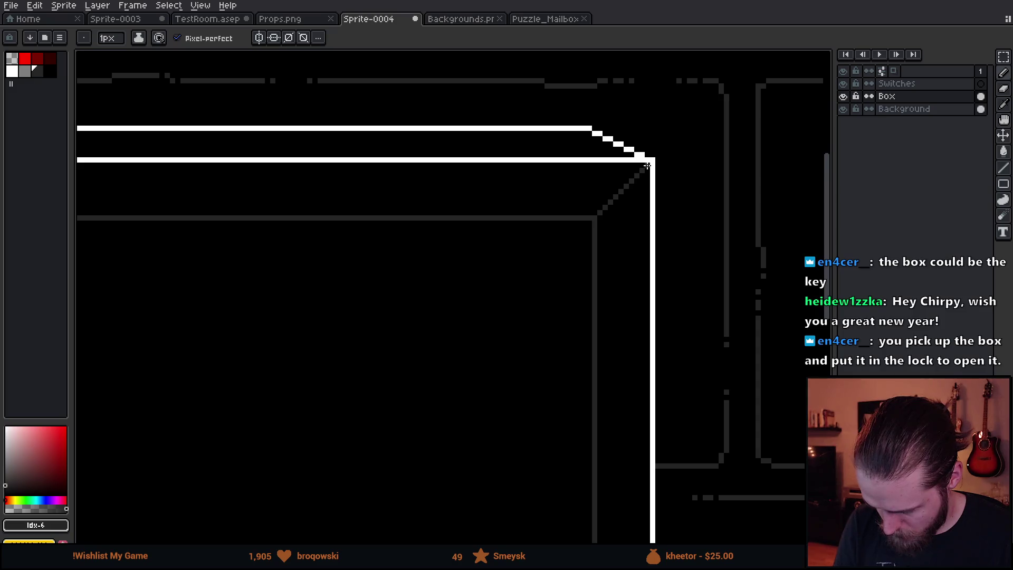
scroll(571, 328, "down", 5)
scroll(565, 294, "down", 5)
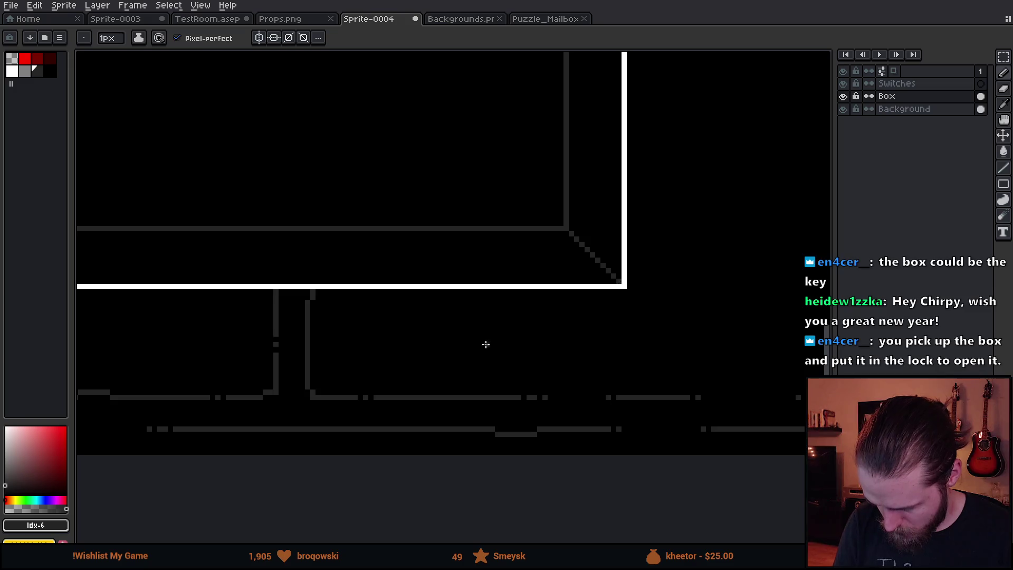
scroll(580, 312, "left", 10)
scroll(319, 266, "left", 3)
left_click_drag(218, 254, 264, 206)
scroll(473, 303, "down", 4)
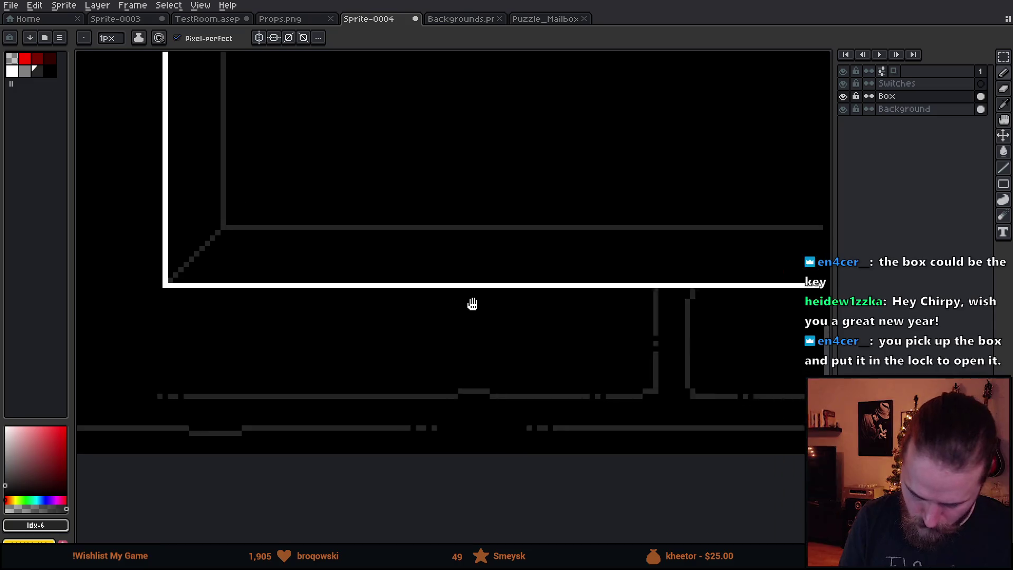
left_click_drag(634, 300, 581, 346)
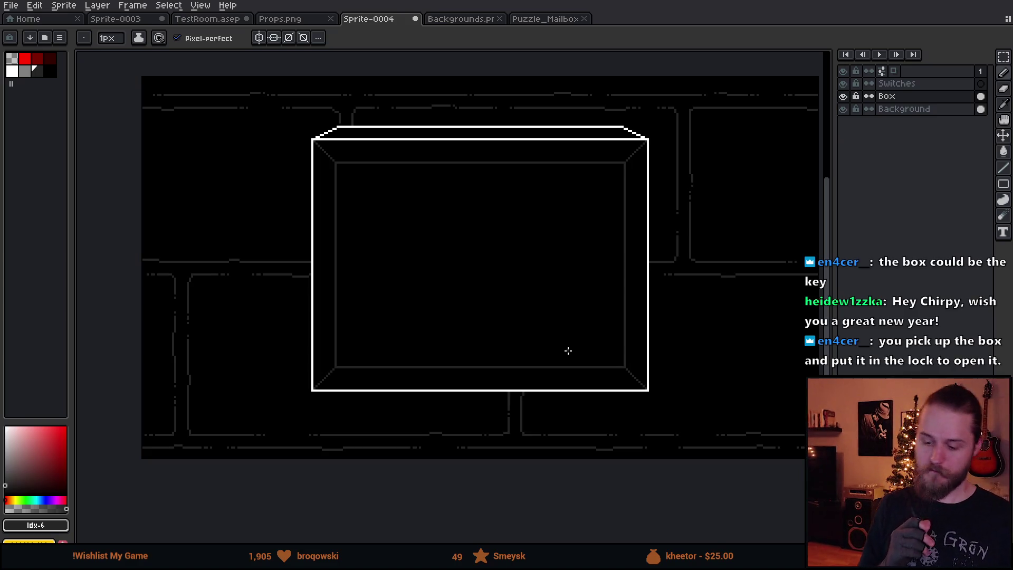
- Try shifting the whole box down about 20 pixels, then undo the move
key("v")
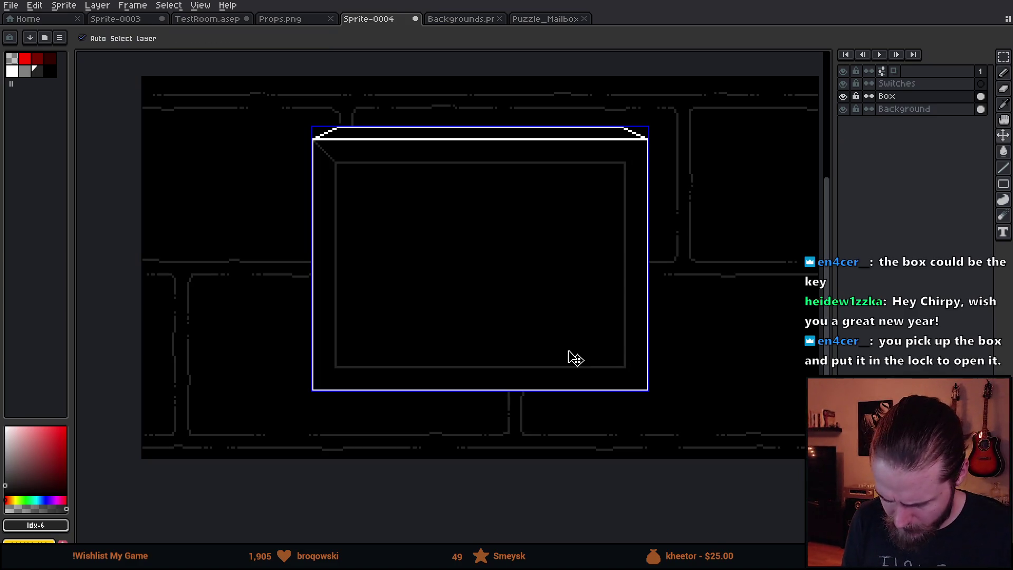
key("b")
key("v")
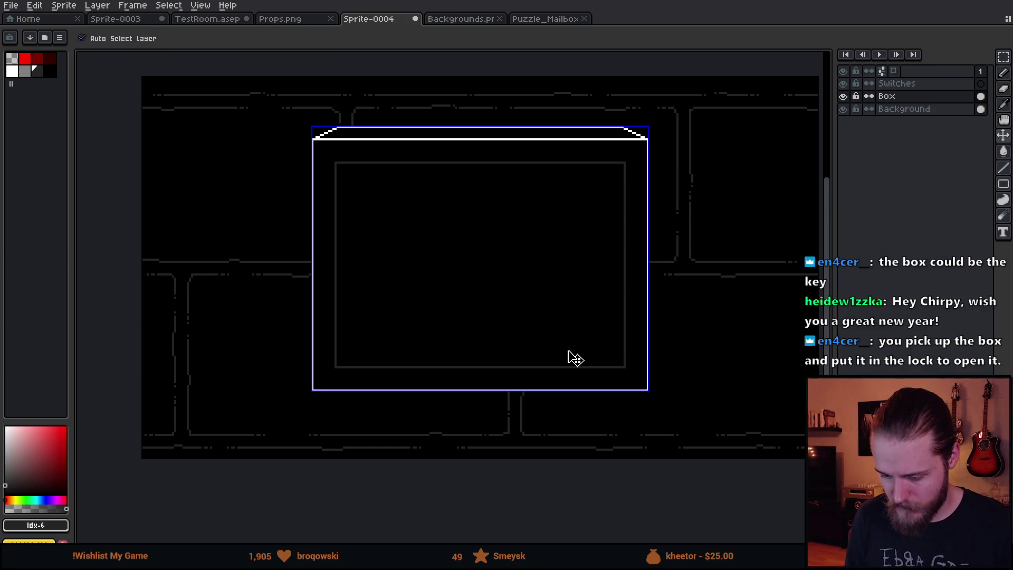
left_click_drag(568, 350, 575, 359)
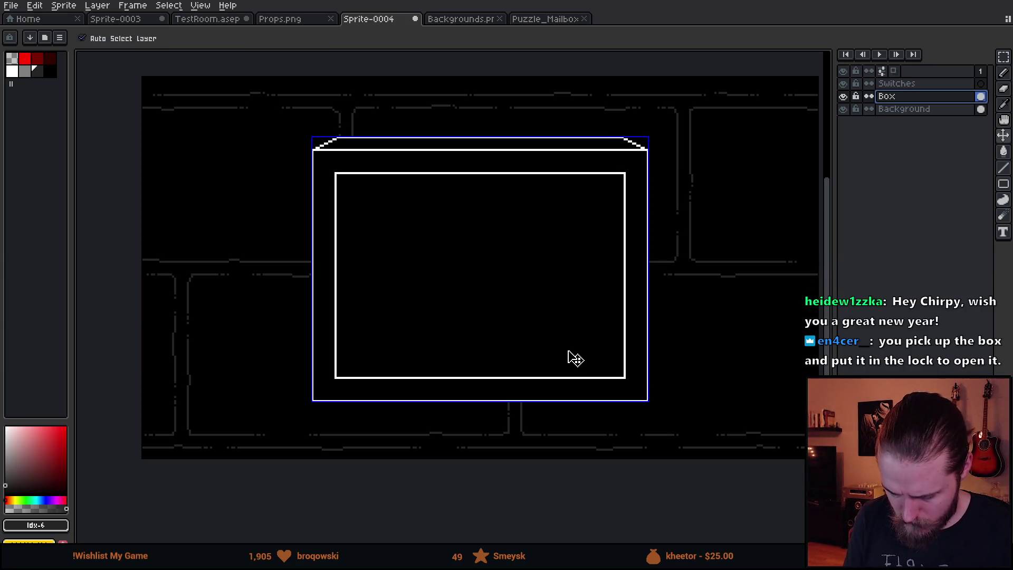
key("ctrl+z")
key("ctrl+z")
- Fill the inner frame and bevel lines with black sampled from the canvas
key("i")
left_click(445, 246)
key("g")
left_click(423, 162)
- Draw a dark-grey rectangle just inside the white box outline and activate the Switches layer
left_click(38, 73)
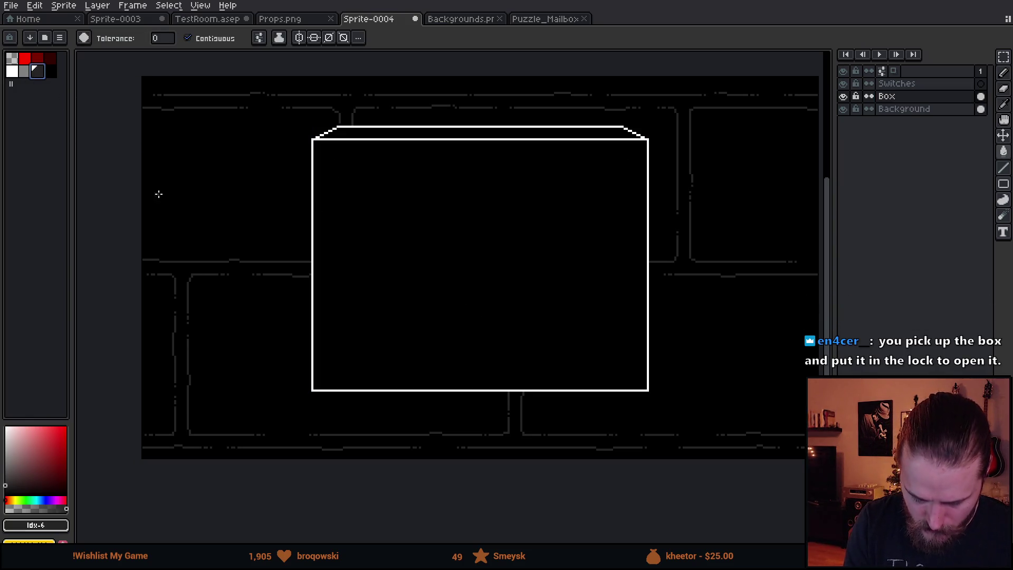
key("b")
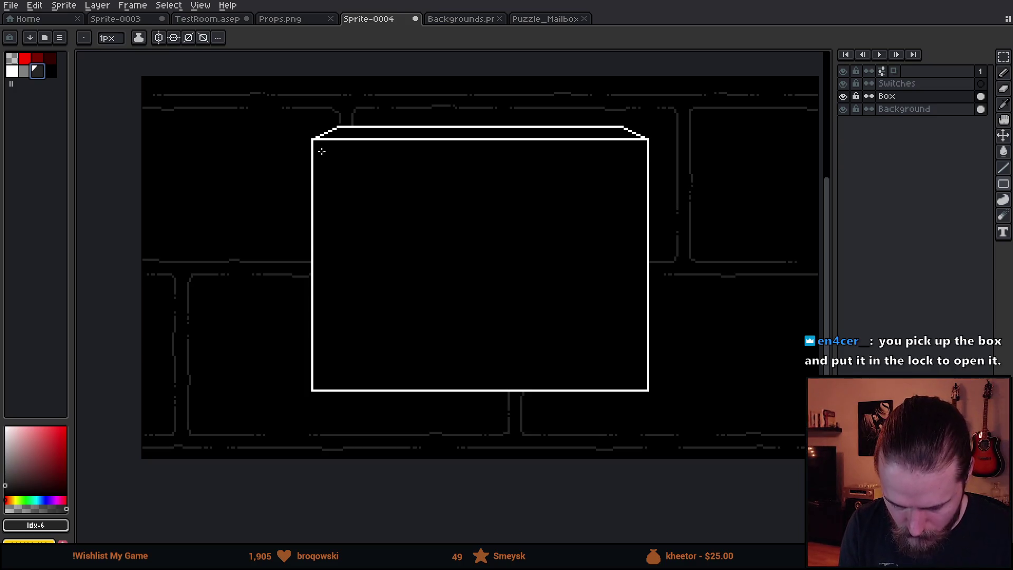
scroll(322, 153, "up", 2)
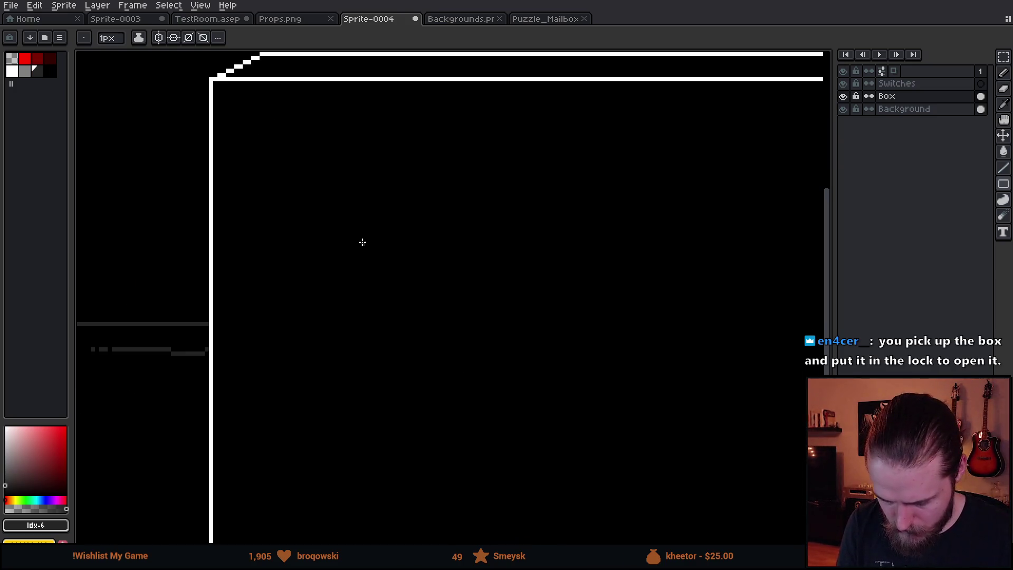
scroll(304, 228, "down", 3)
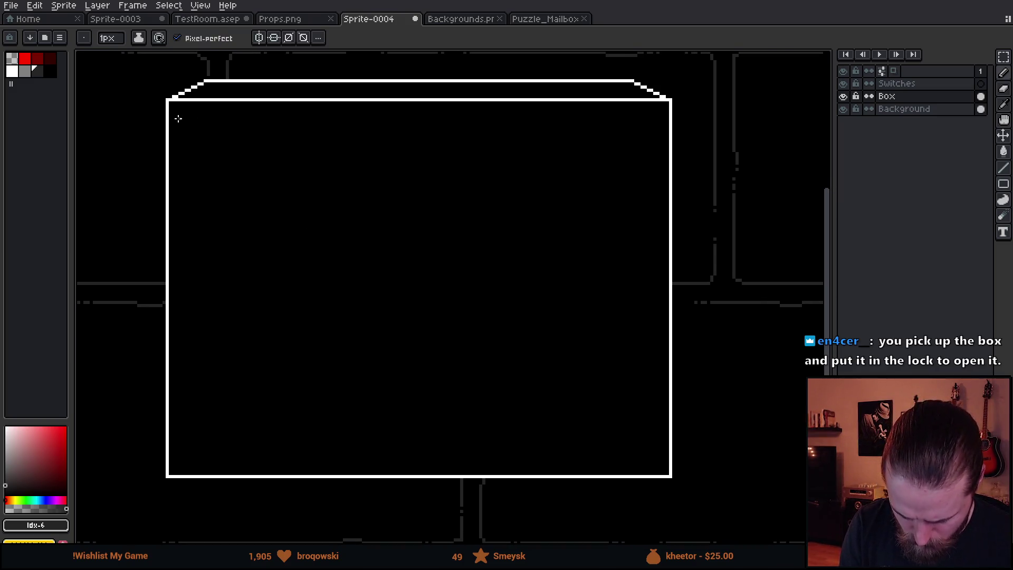
mouse_move(178, 112)
left_mouse_down()
mouse_move(230, 179)
mouse_move(407, 346)
mouse_move(657, 463)
left_mouse_up()
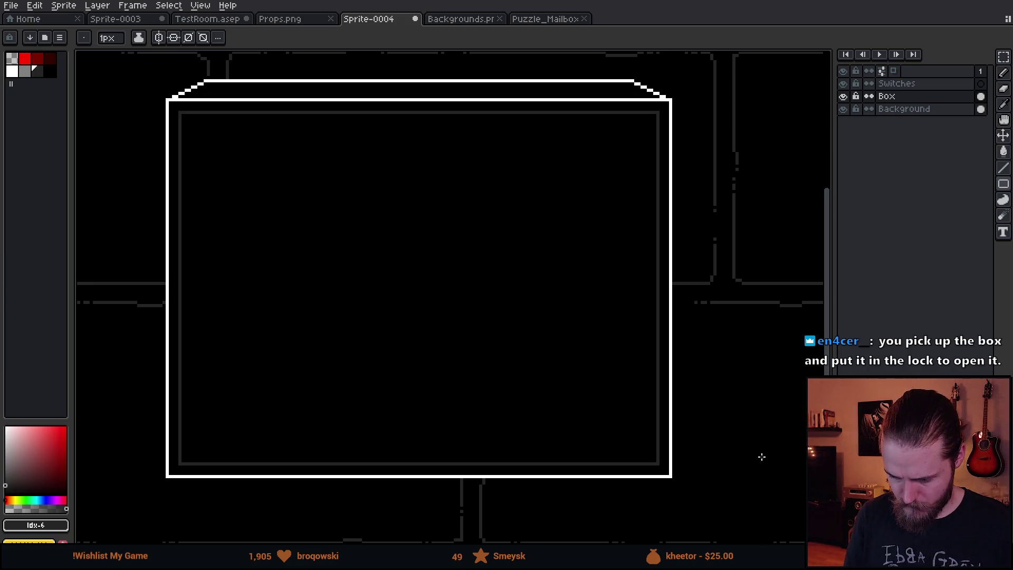
left_click(896, 84)
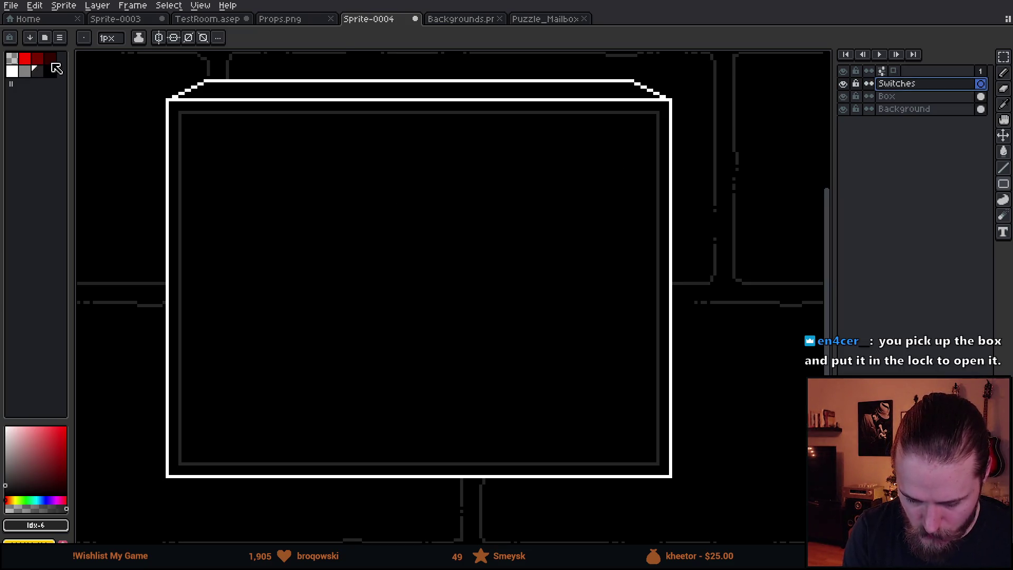
- Draw the left lever's two vertical sides with a squared-off top using the one-pixel pencil
left_click(25, 72)
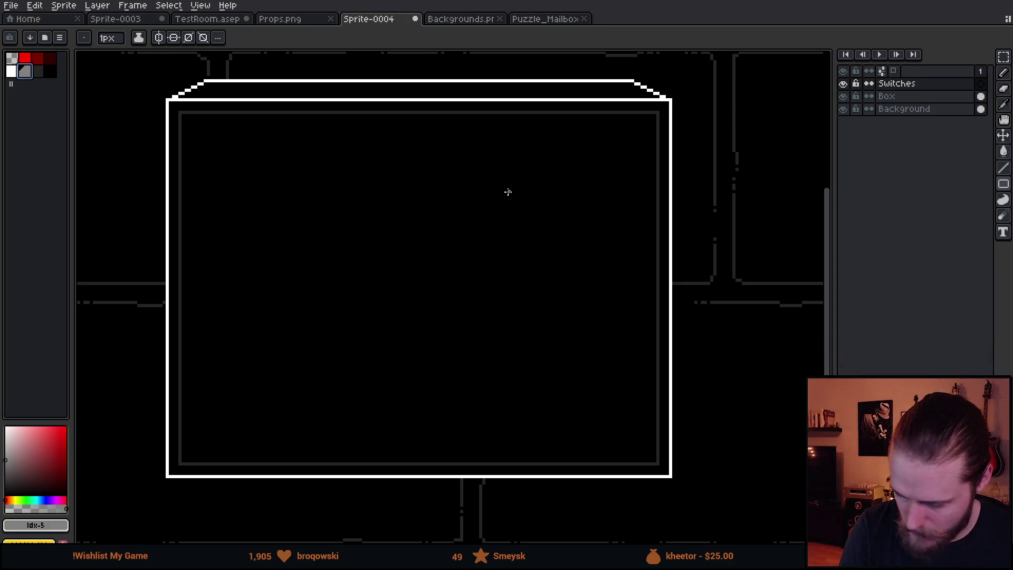
left_click(974, 185)
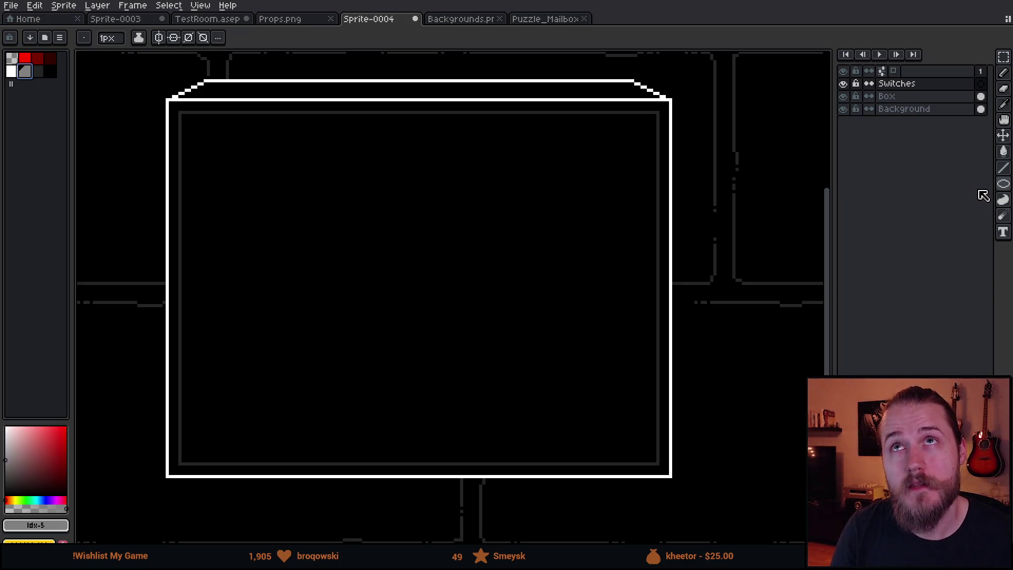
key("bracketleft")
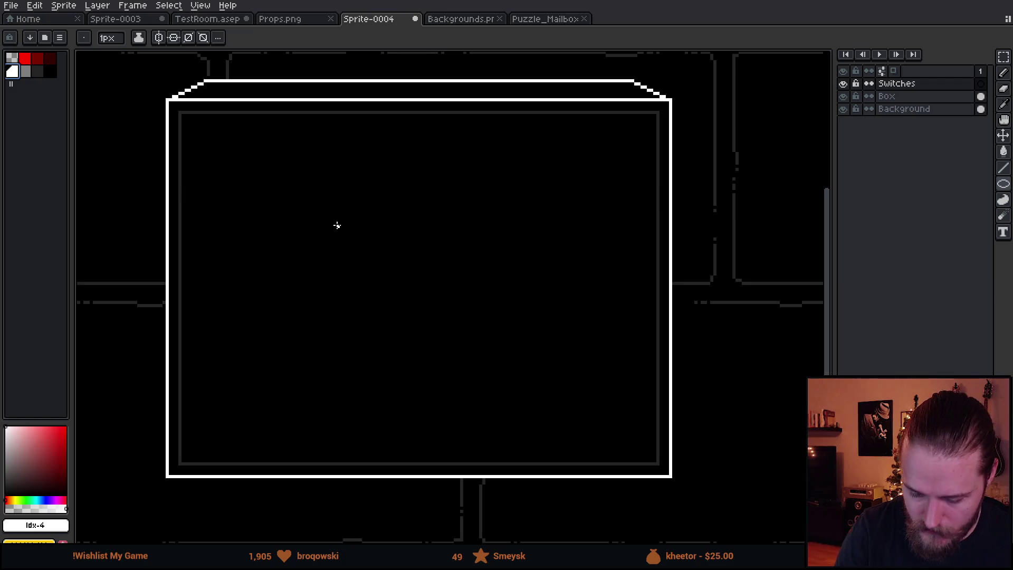
key("b")
left_click_drag(354, 261, 354, 235)
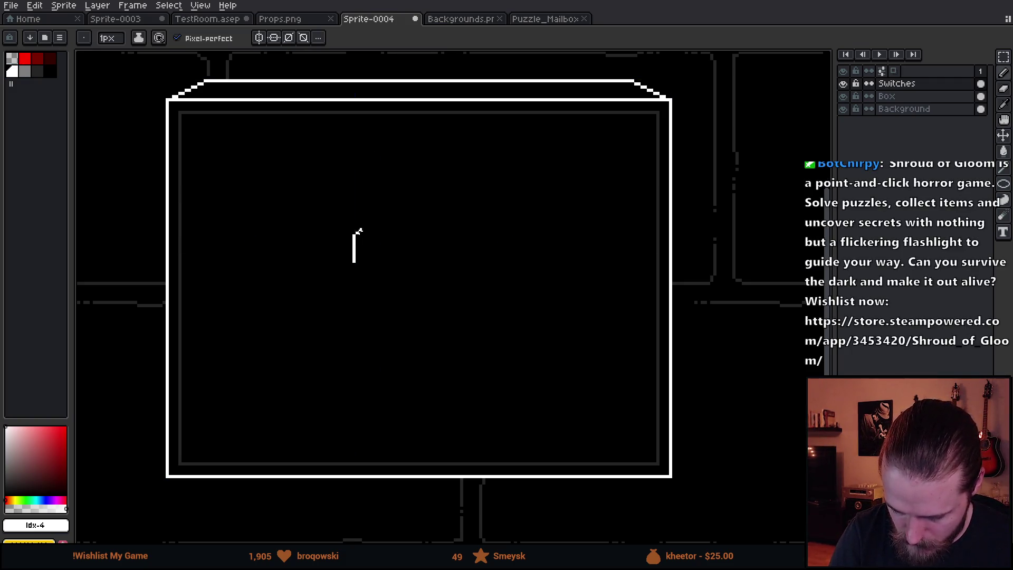
key("ctrl+z")
left_click(360, 232)
left_click_drag(363, 235, 363, 262)
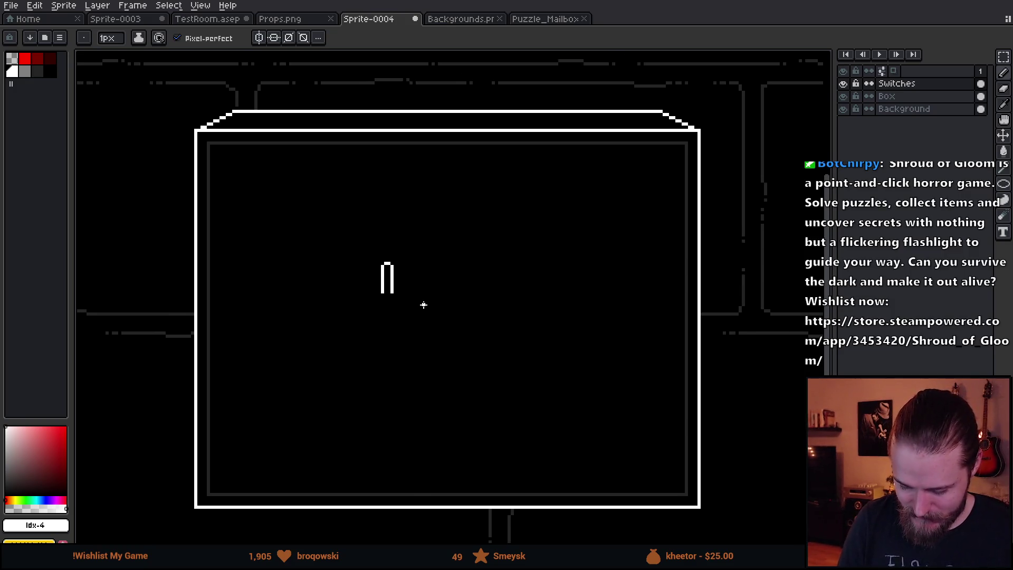
- Draw the second lever's two sides and close the gap at its top
key("e")
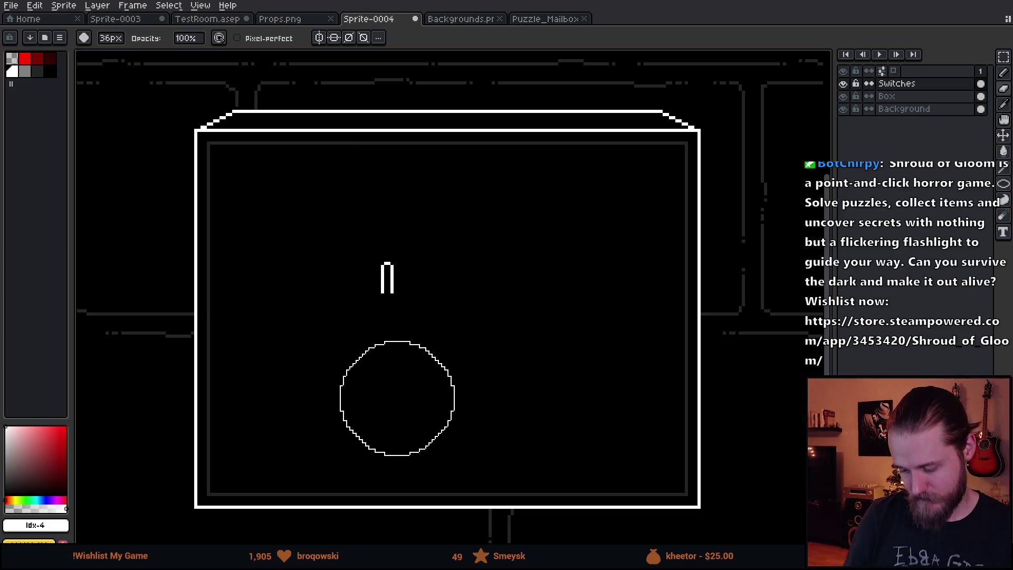
key("b")
left_click_drag(427, 265, 427, 299)
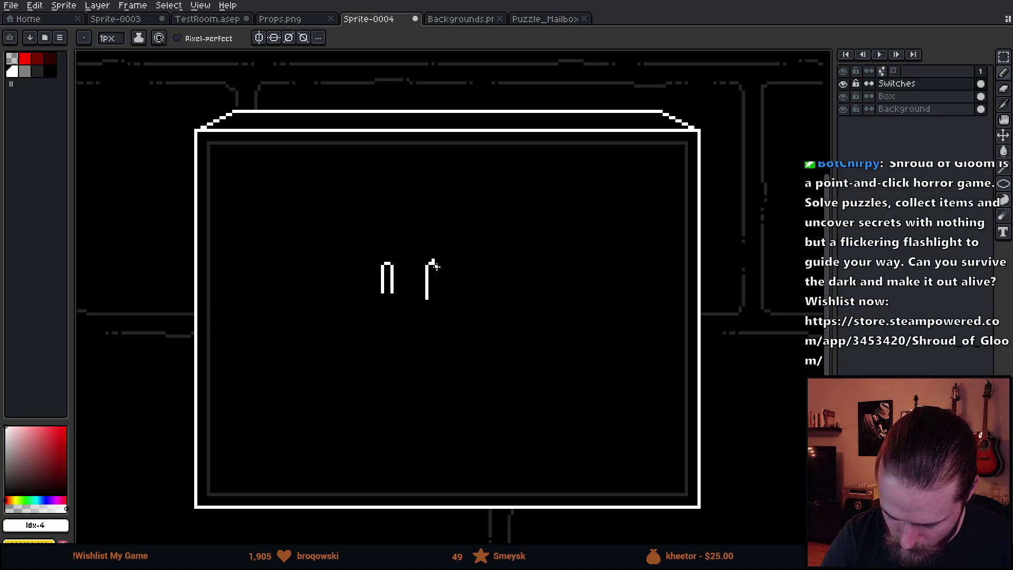
left_click_drag(439, 266, 439, 306)
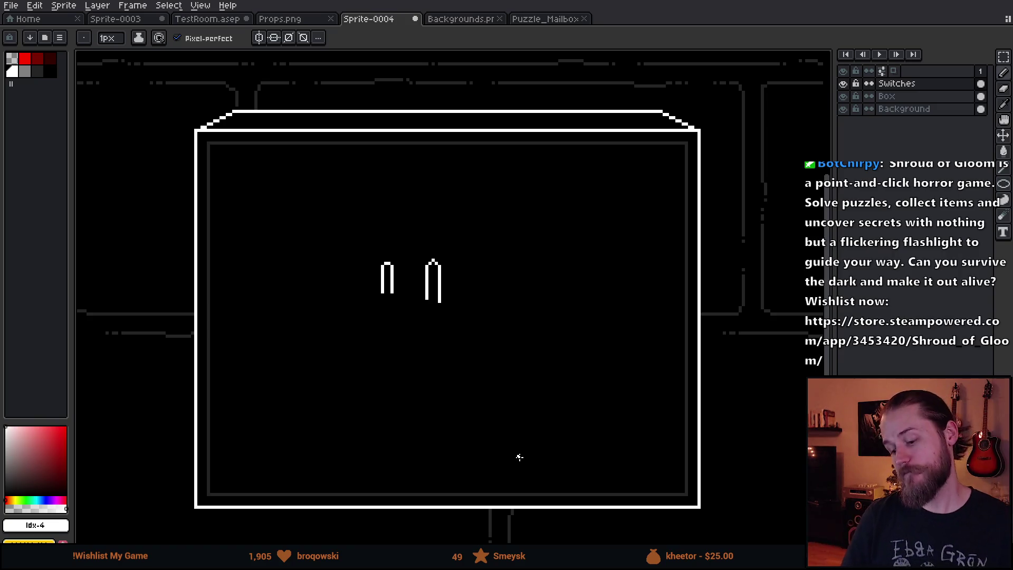
scroll(418, 283, "up", 5)
scroll(392, 324, "down", 5)
key("b")
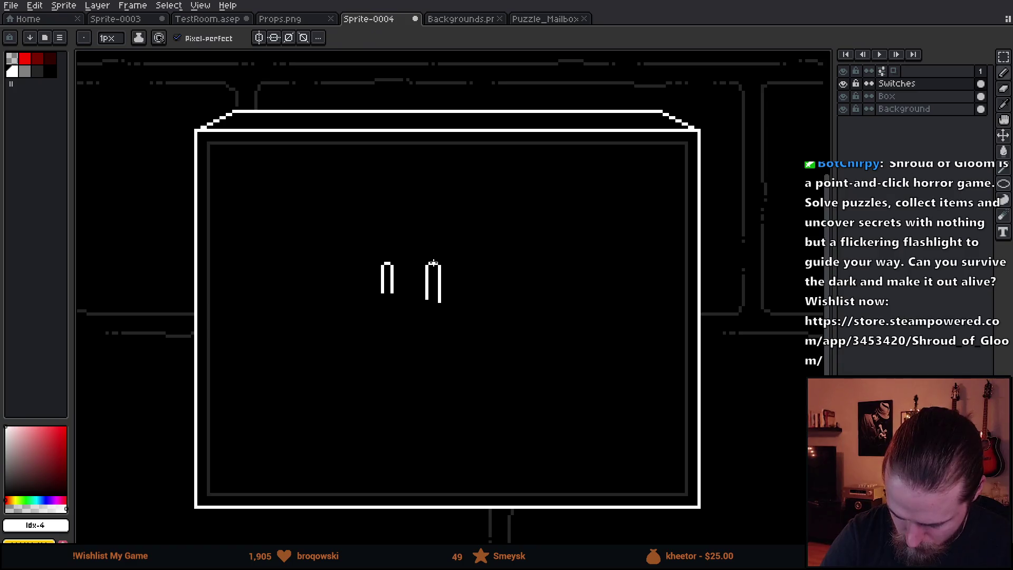
left_click(435, 262)
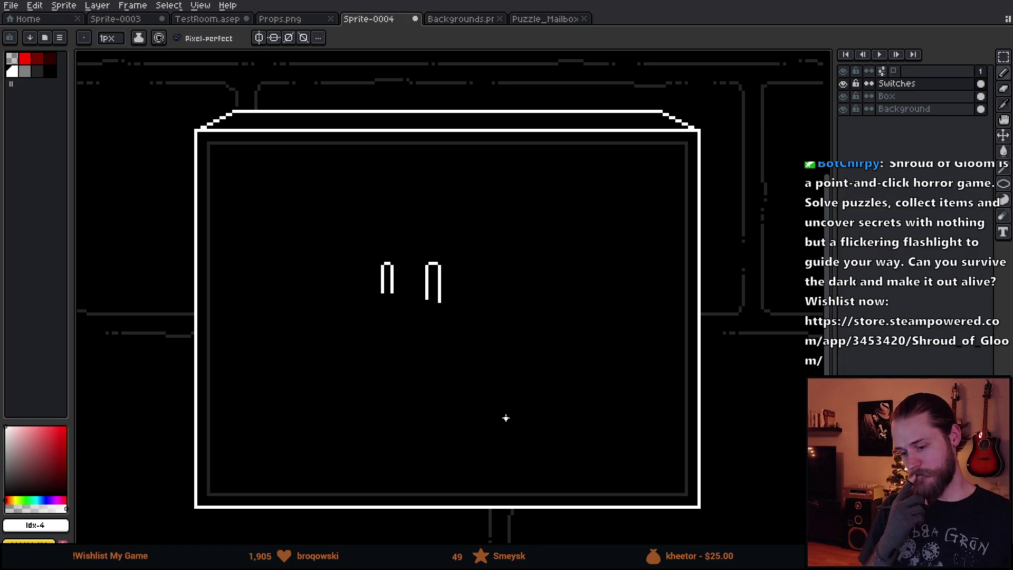
- Draw round bases around the bottoms of the right and left levers
scroll(404, 335, "down", 1)
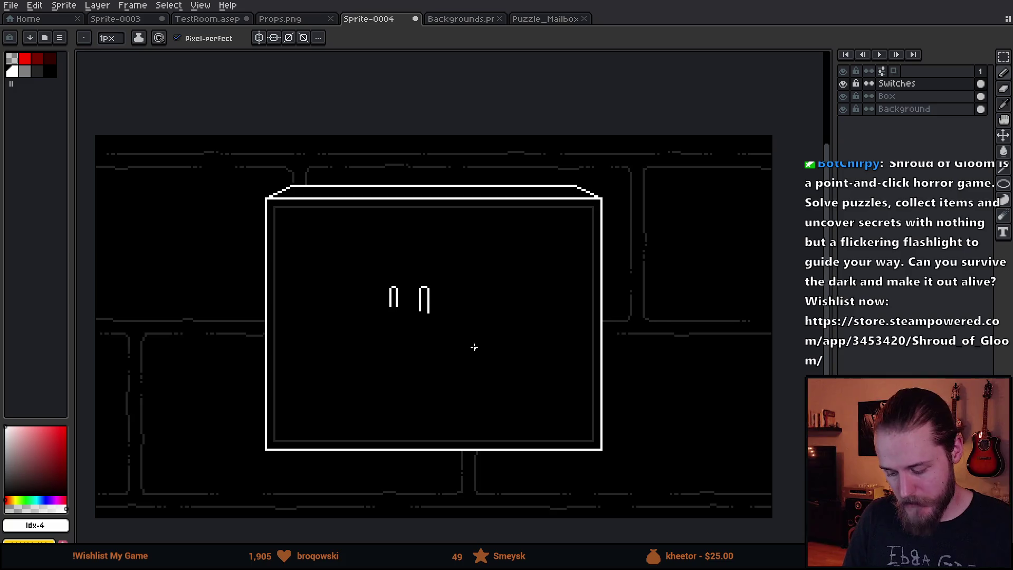
scroll(413, 339, "up", 1)
left_click_drag(426, 284, 444, 288)
mouse_move(367, 275)
left_mouse_down()
mouse_move(380, 276)
mouse_move(354, 292)
mouse_move(388, 263)
mouse_move(446, 272)
left_mouse_up()
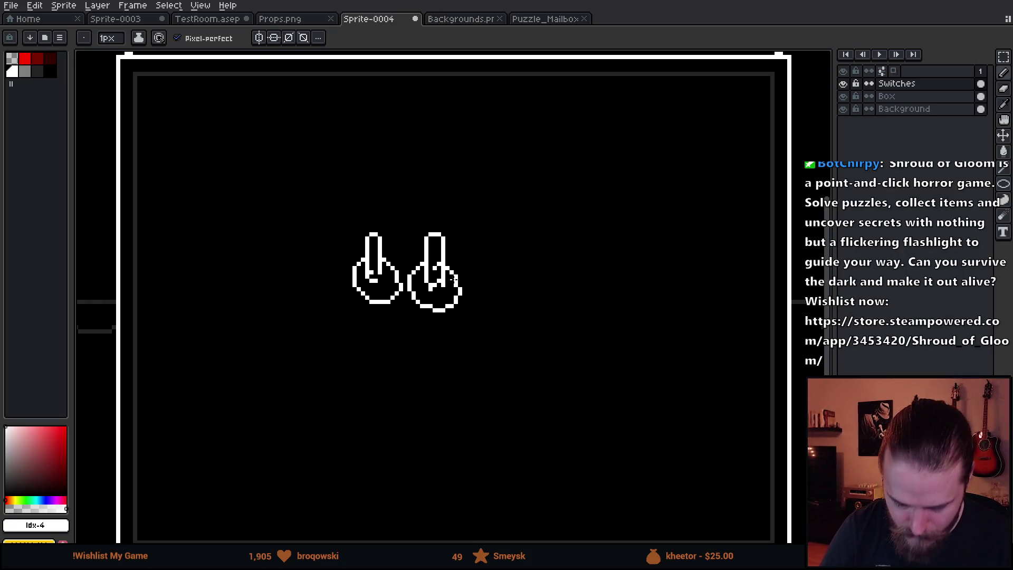
scroll(453, 278, "down", 3)
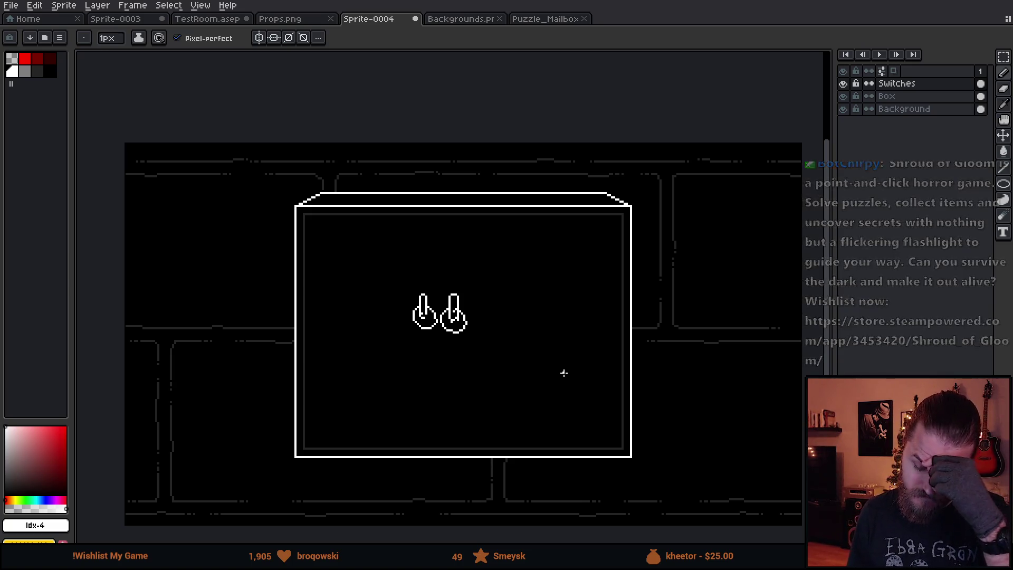
mouse_move(564, 372)
left_mouse_down()
mouse_move(472, 287)
mouse_move(536, 319)
left_mouse_up()
left_click_drag(423, 238, 437, 252)
scroll(438, 251, "up", 2)
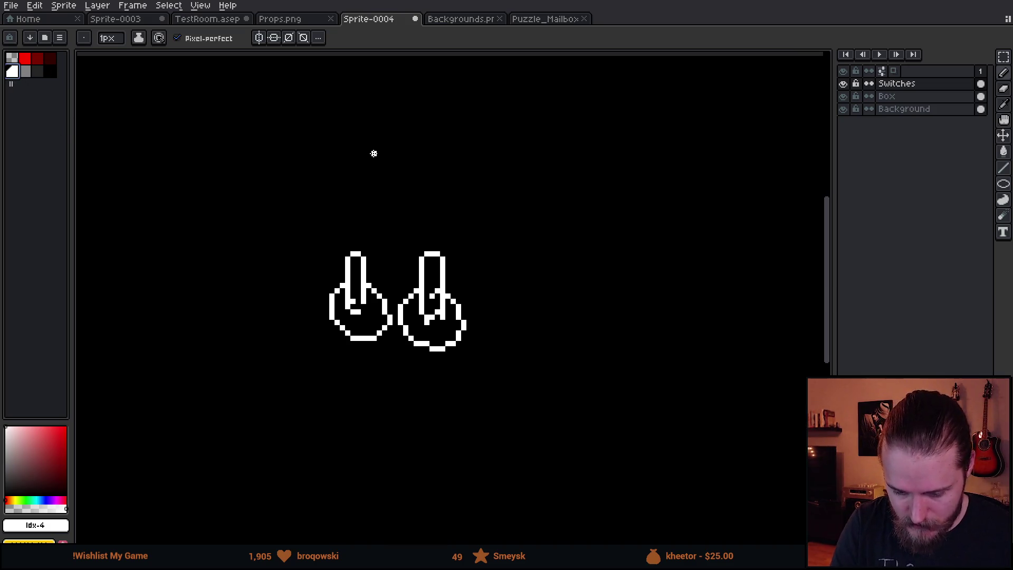
scroll(450, 176, "down", 3)
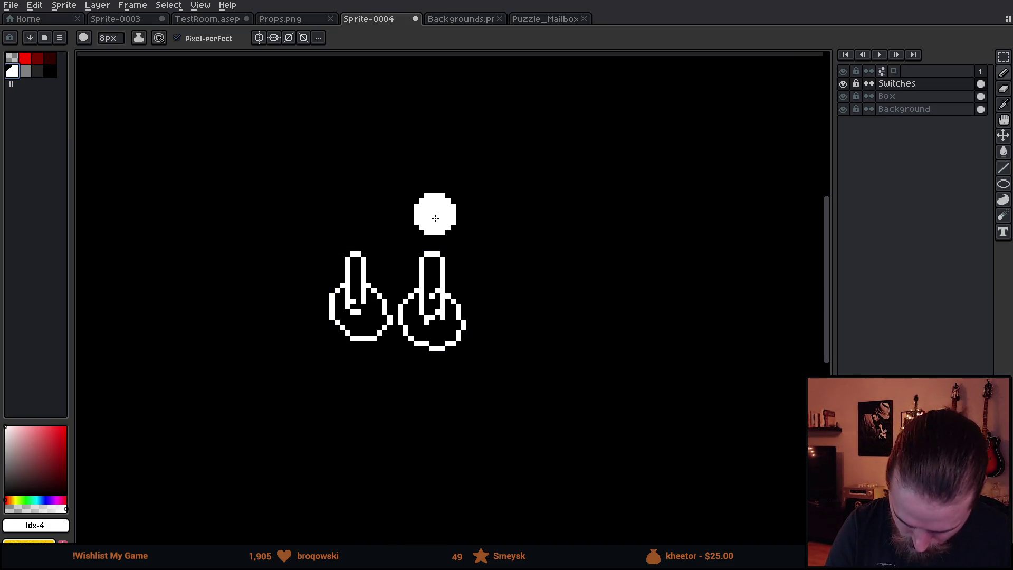
- Stamp a 7px dot above the right lever and a 6px dot above the left
key("minus")
left_click(432, 211)
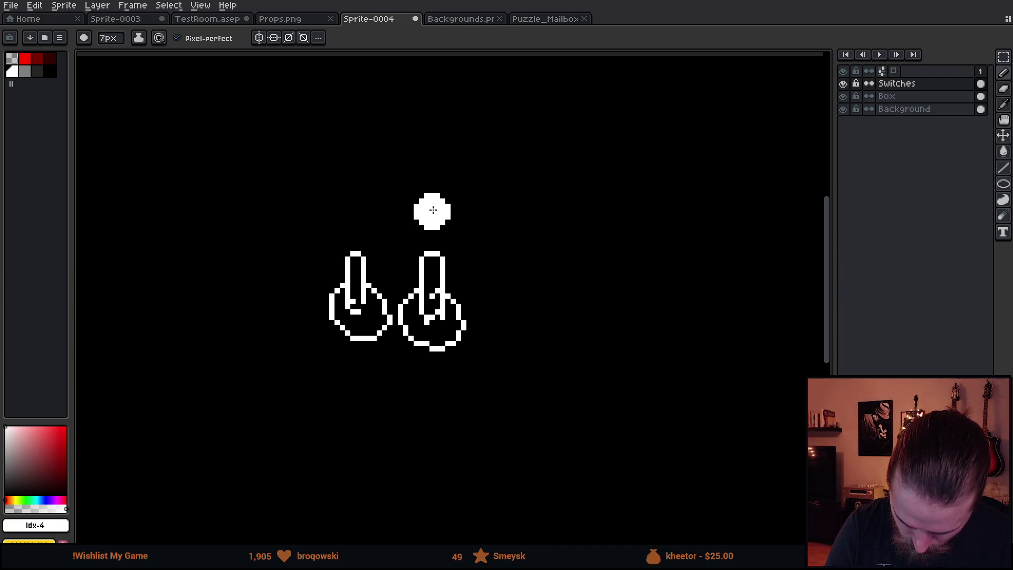
key("minus")
left_click(356, 209)
scroll(509, 418, "down", 3)
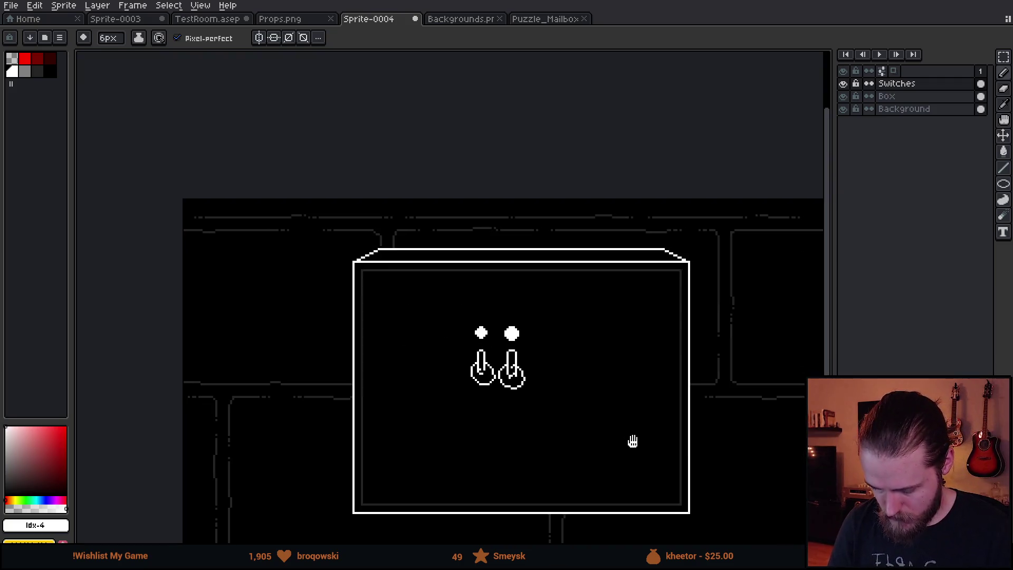
left_click_drag(631, 441, 568, 354)
- Hollow both dots into rings with a 5px then 4px eraser
key("e")
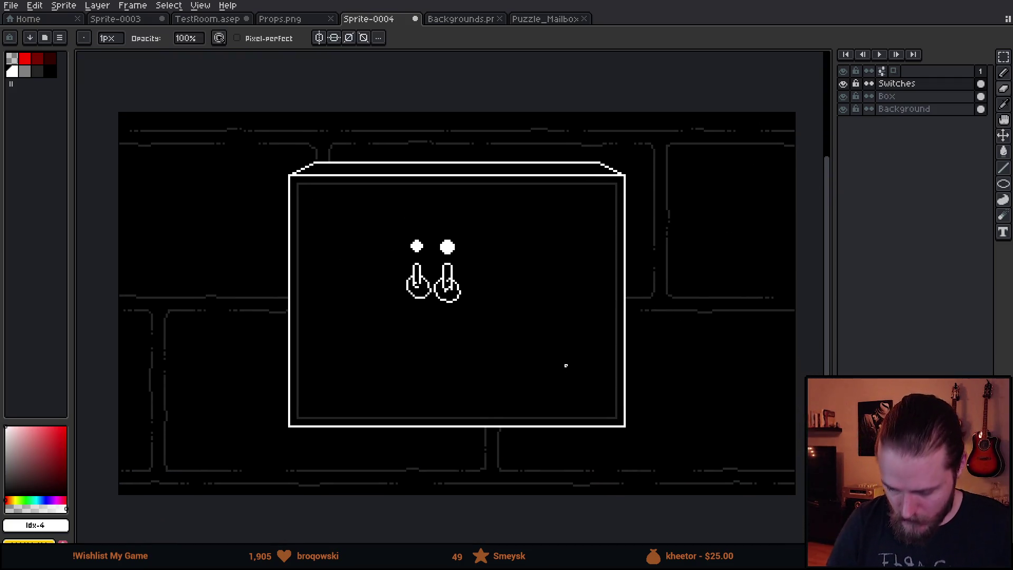
key("minus")
scroll(475, 229, "up", 2)
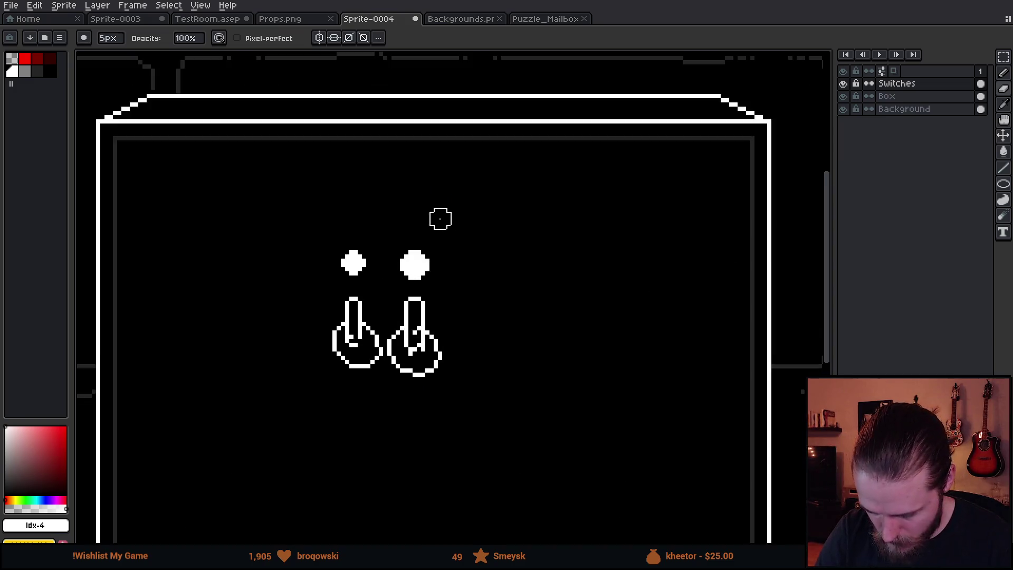
left_click(414, 269)
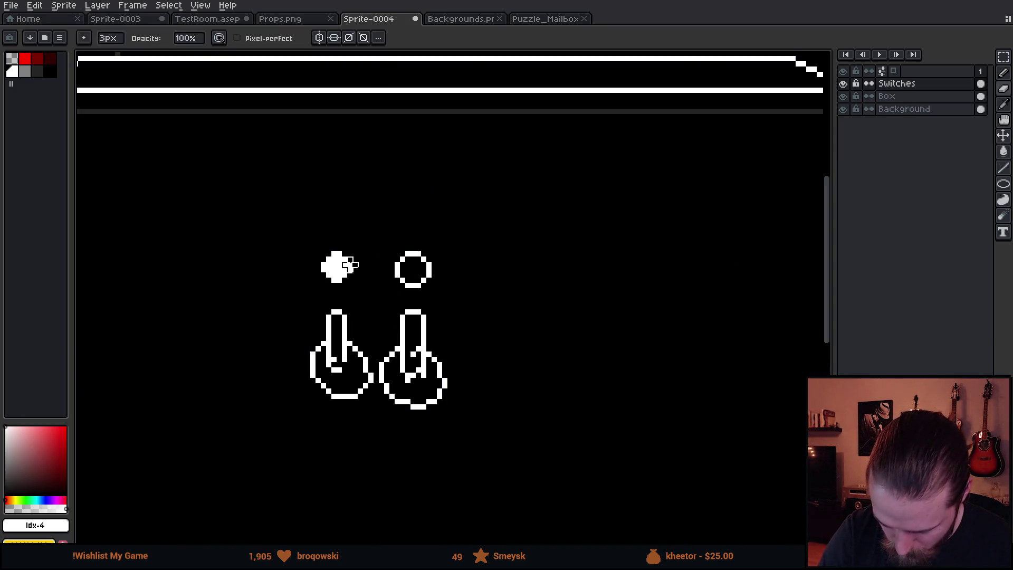
key("minus")
key("minus")
key("plus")
left_click(338, 269)
left_click(337, 268)
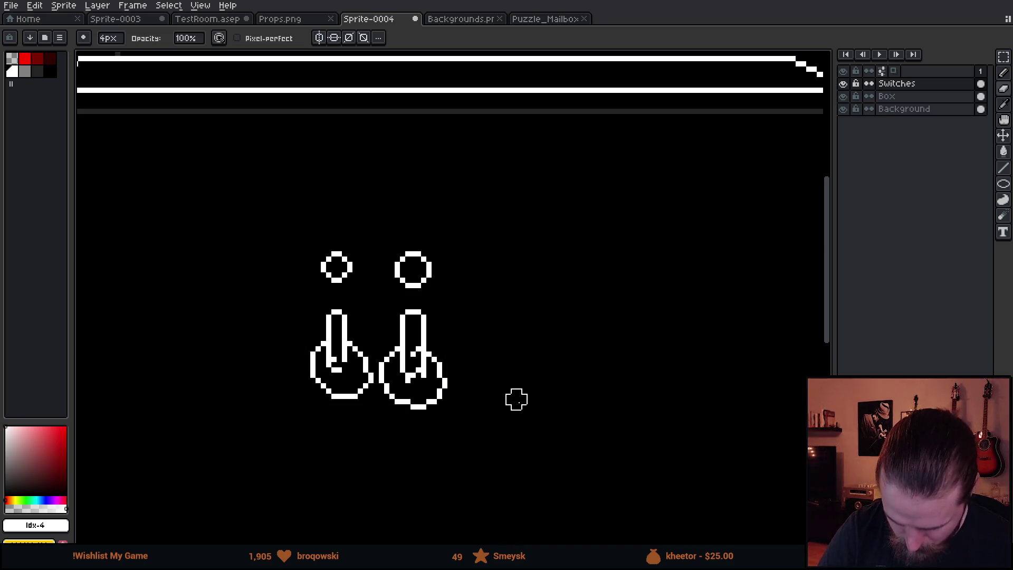
scroll(581, 390, "down", 3)
left_click_drag(636, 395, 586, 366)
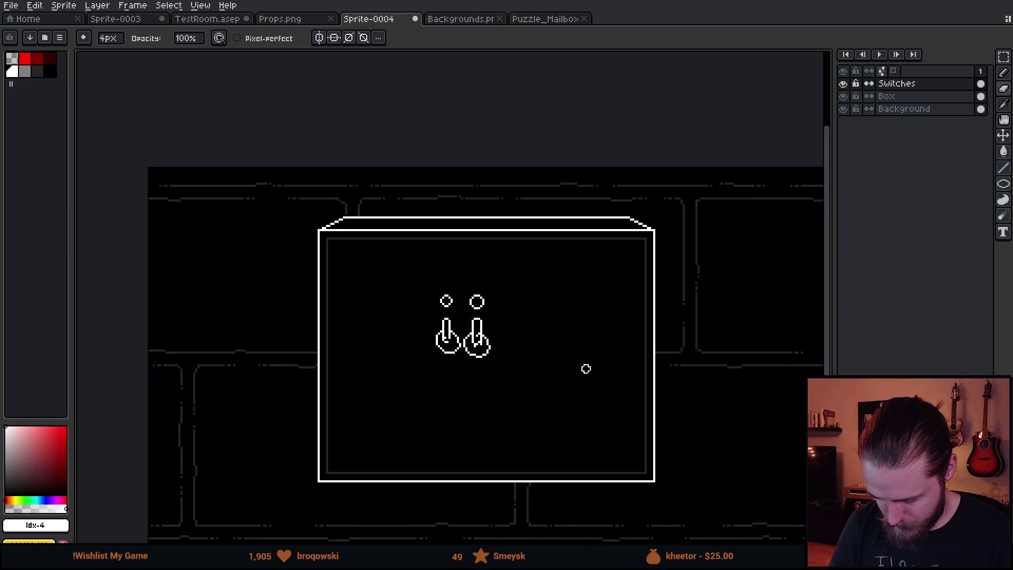
scroll(496, 346, "up", 3)
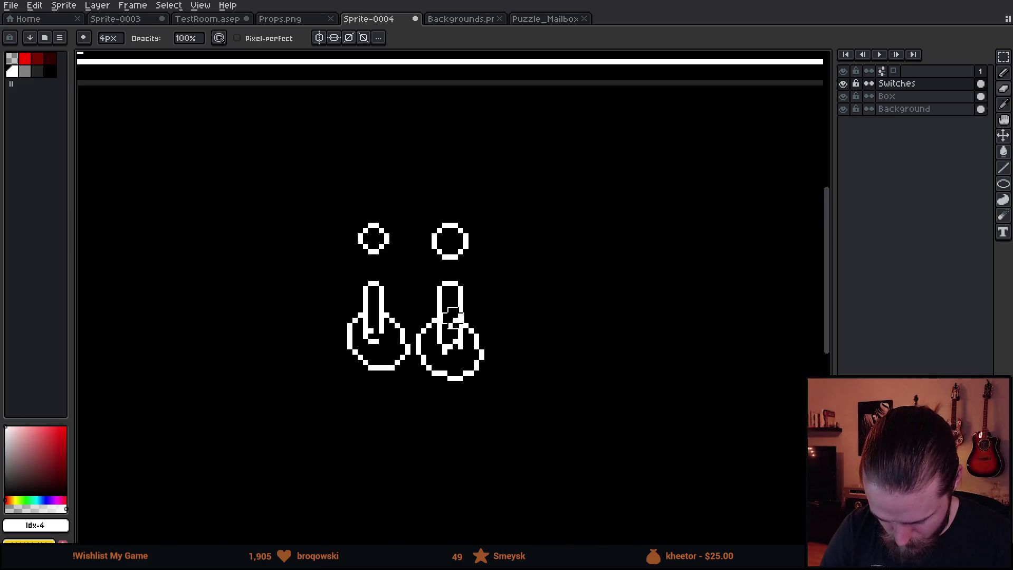
key("minus")
key("minus")
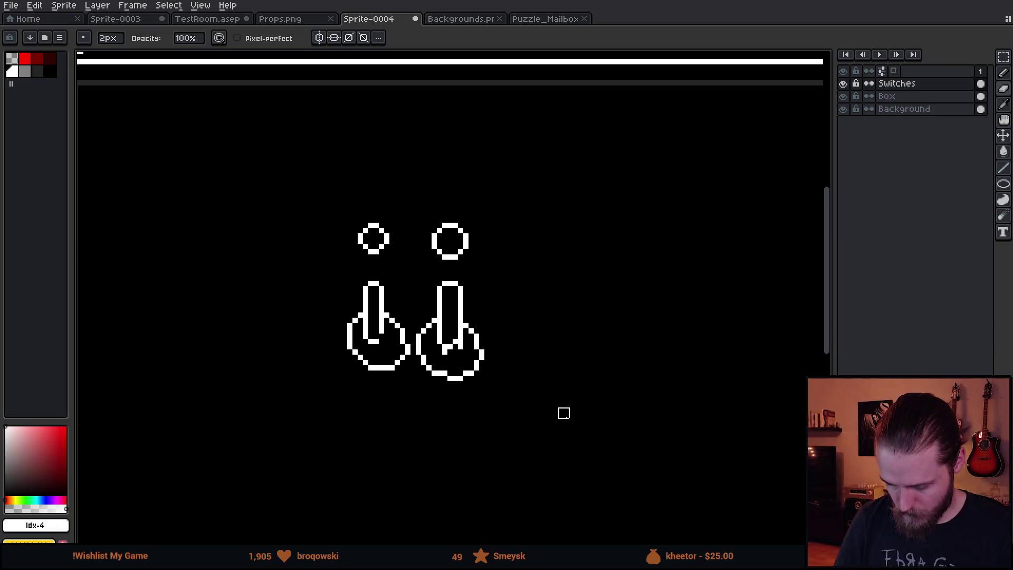
key("b")
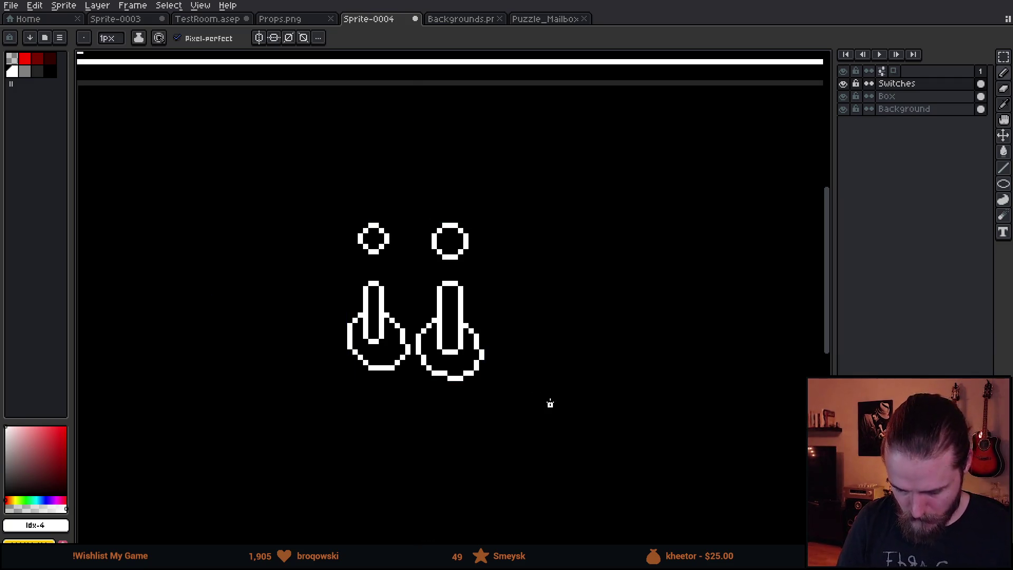
scroll(550, 393, "down", 3)
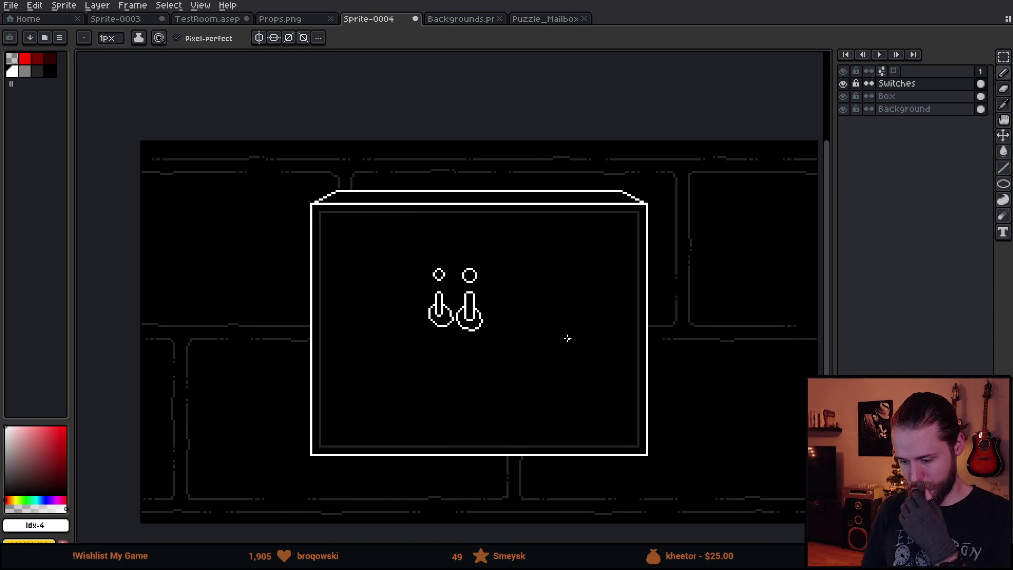
left_click_drag(550, 380, 527, 365)
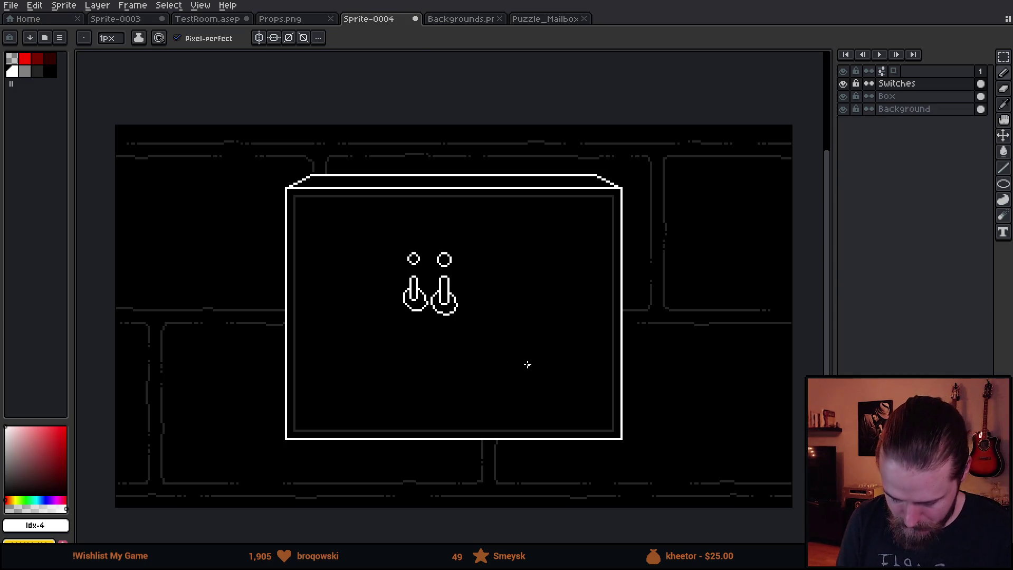
- Select and delete the duplicate left lever switch
key("m")
mouse_move(363, 232)
left_mouse_down()
mouse_move(420, 353)
mouse_move(433, 356)
left_mouse_up()
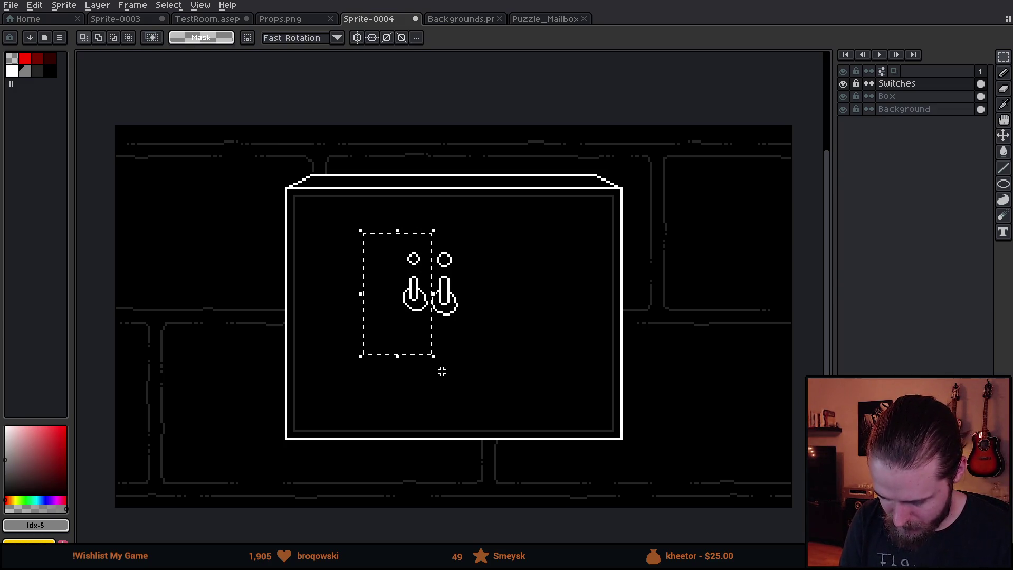
key("Delete")
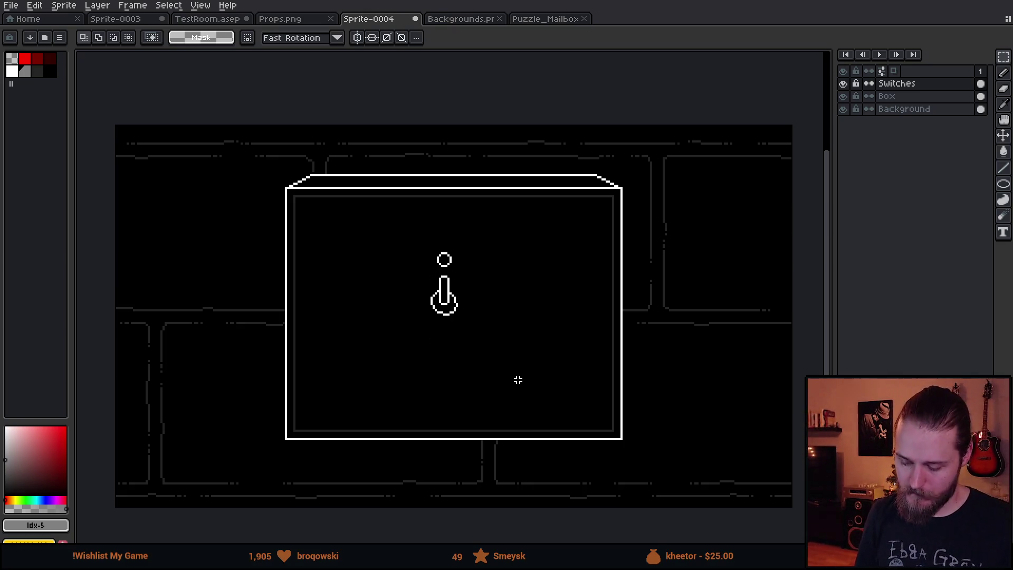
left_click_drag(469, 306, 513, 335)
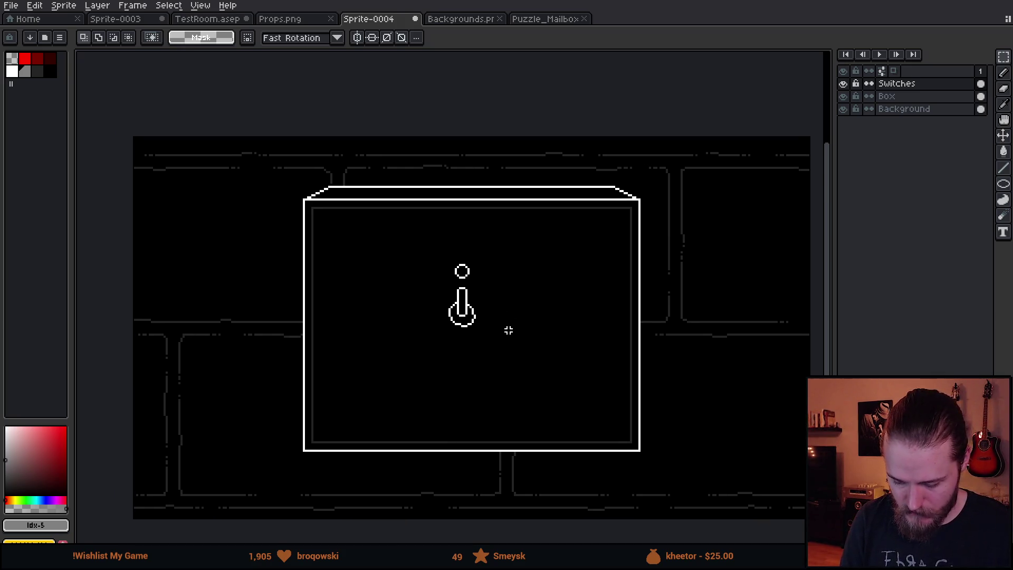
- Delete the right half of the remaining switch's round base
scroll(462, 306, "up", 3)
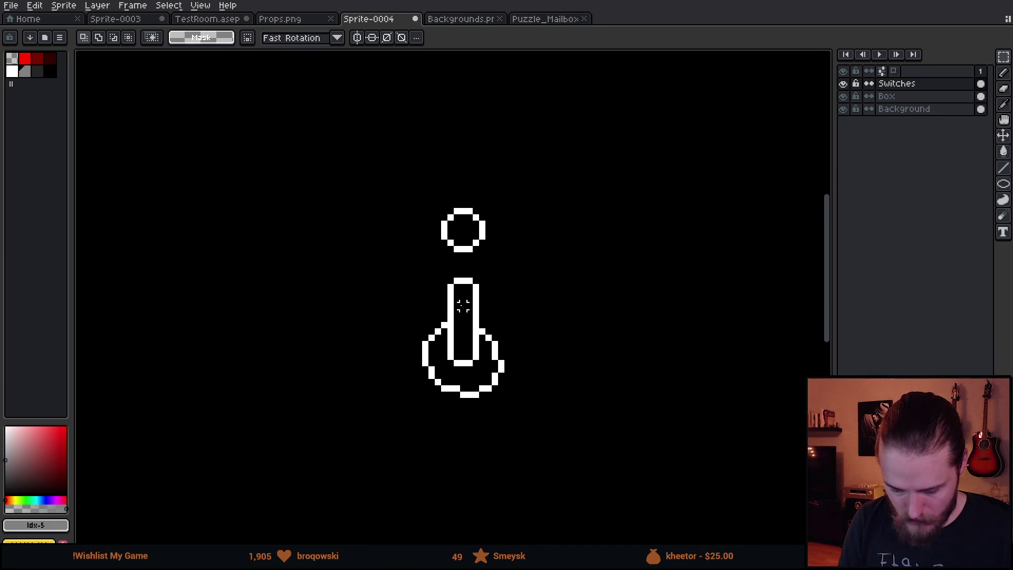
scroll(457, 299, "up", 1)
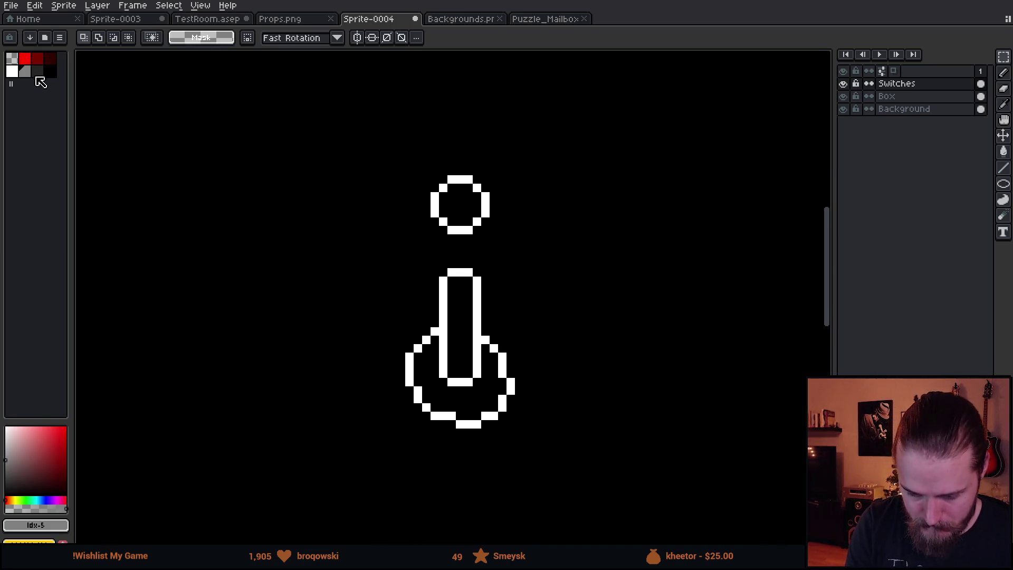
left_click(36, 70)
key("b")
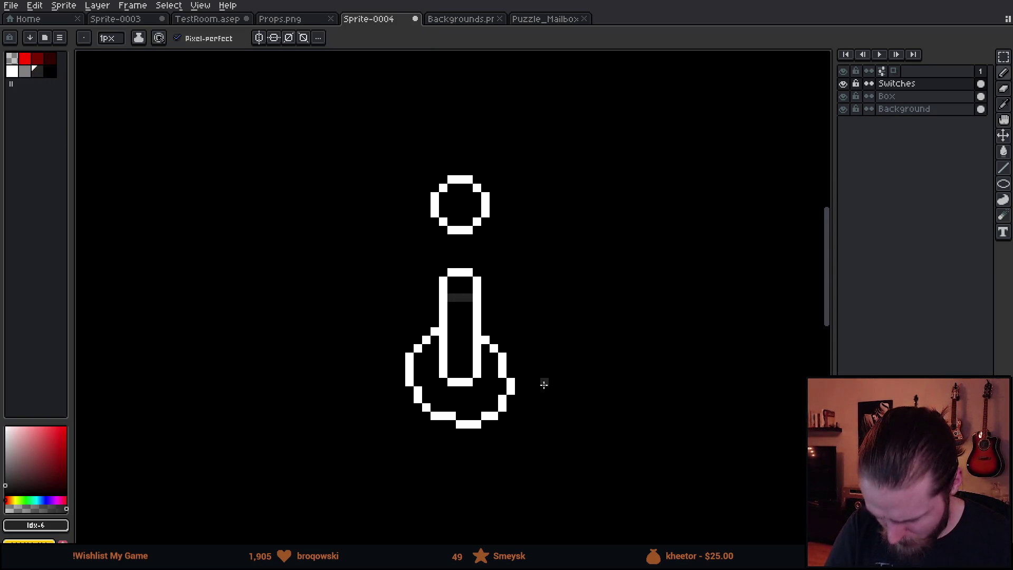
scroll(550, 401, "down", 1)
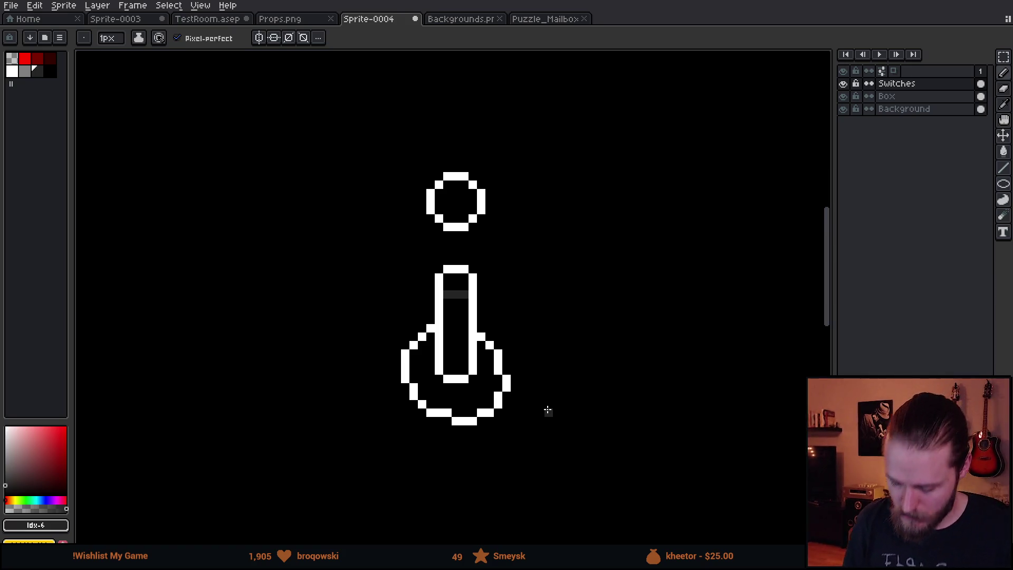
key("m")
left_click_drag(562, 290, 476, 453)
key("Delete")
- Delete the base's left half and the leftover stub pixels below the bar
left_click_drag(357, 298, 428, 453)
key("Delete")
left_click_drag(375, 298, 437, 449)
key("Delete")
left_click_drag(418, 384, 520, 468)
key("Delete")
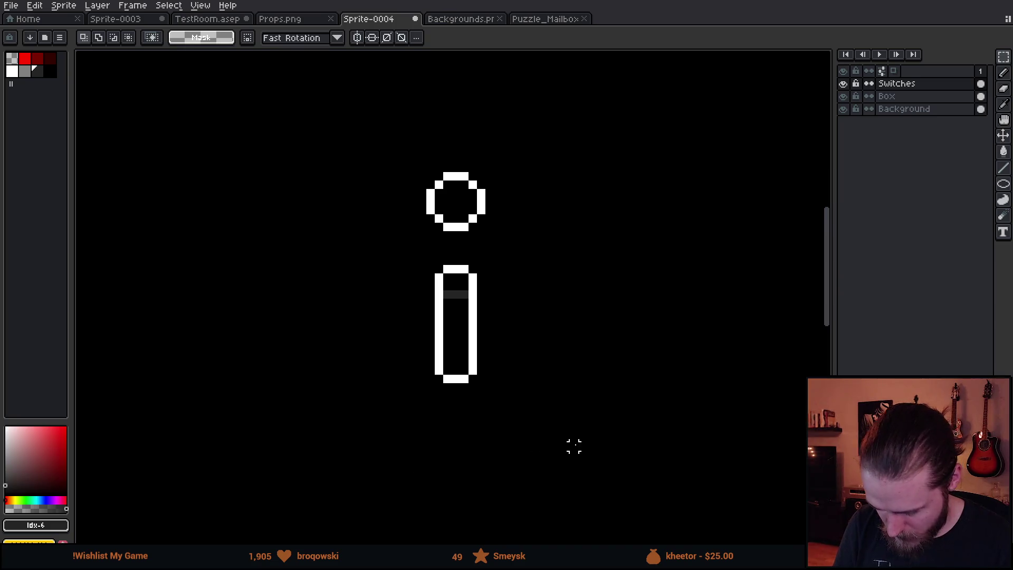
key("b")
mouse_move(1002, 183)
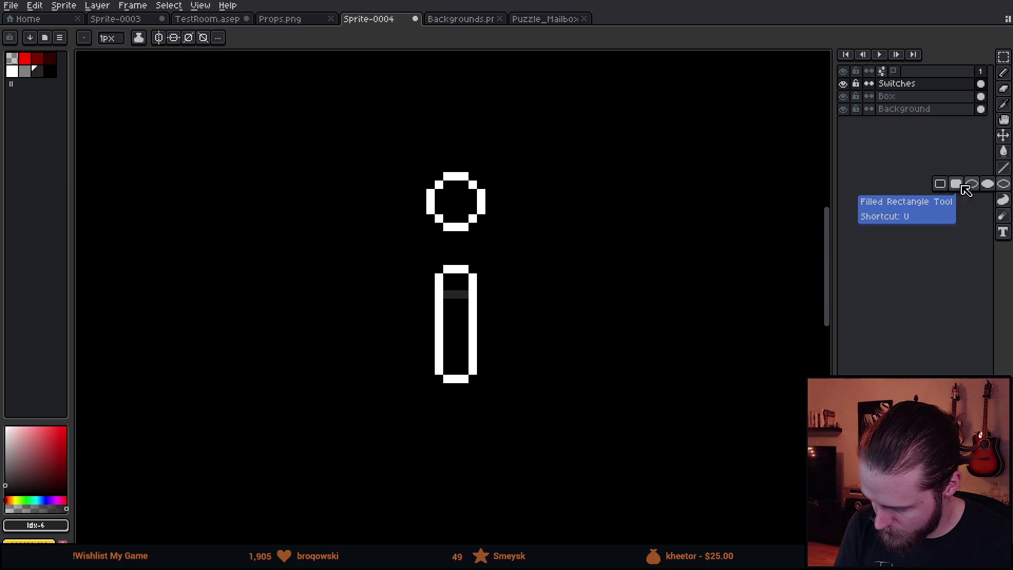
- Add a new empty layer above Background and set white as the drawing colour
left_click(950, 109)
key("shift+n")
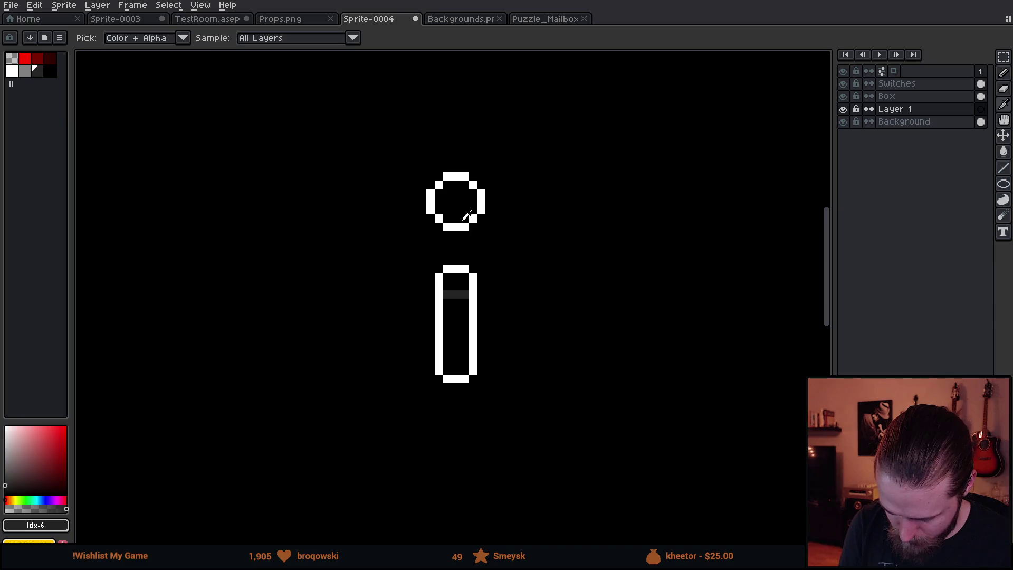
left_click(464, 226, "alt")
key("u")
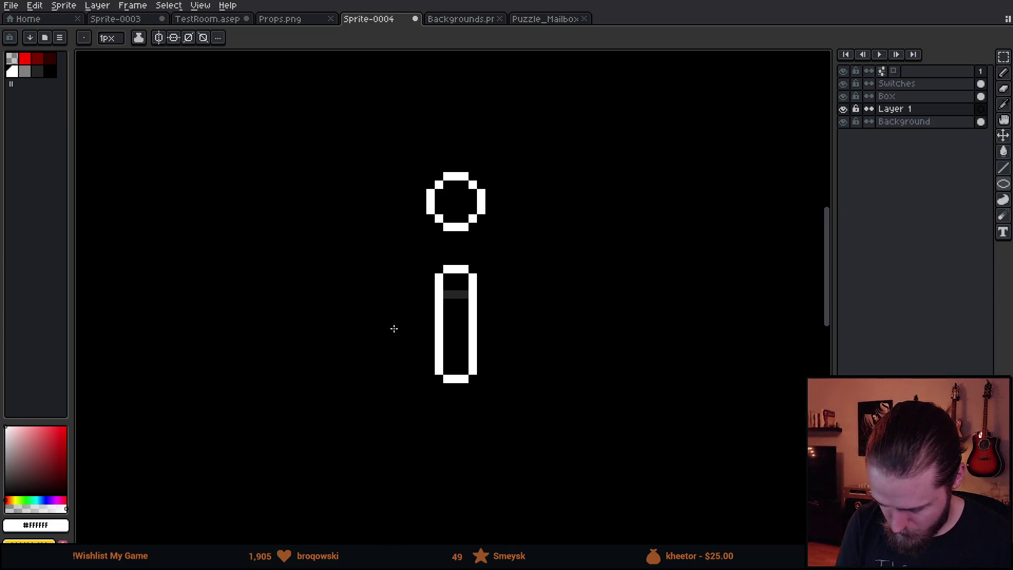
key("alt")
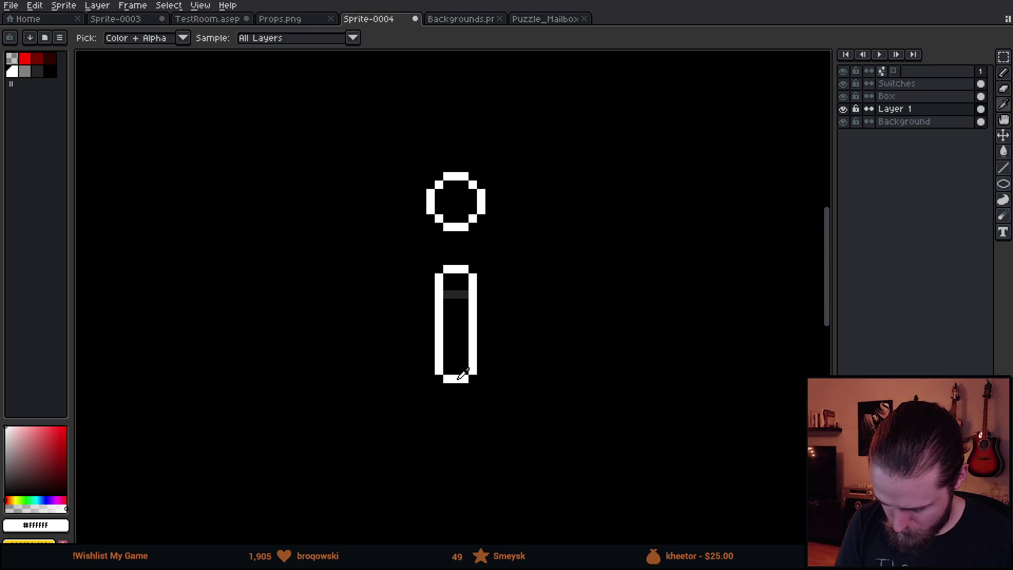
key("ctrl+z")
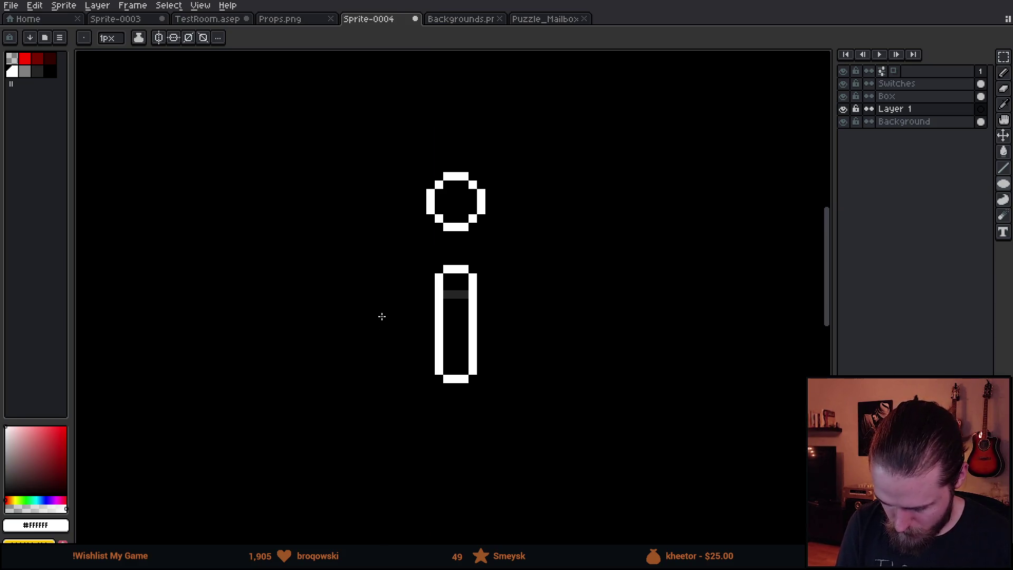
key("ctrl+z")
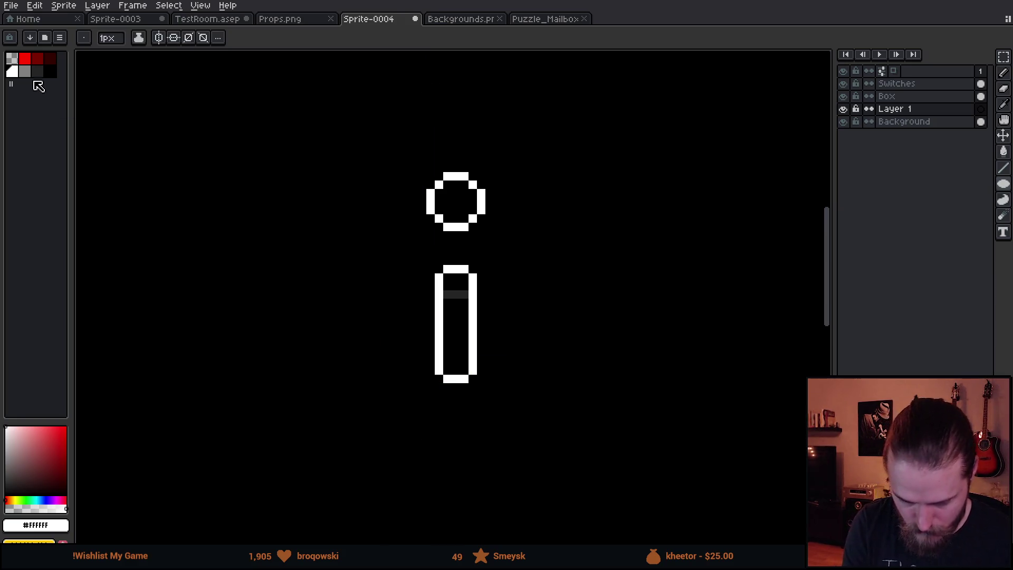
left_click(1003, 185)
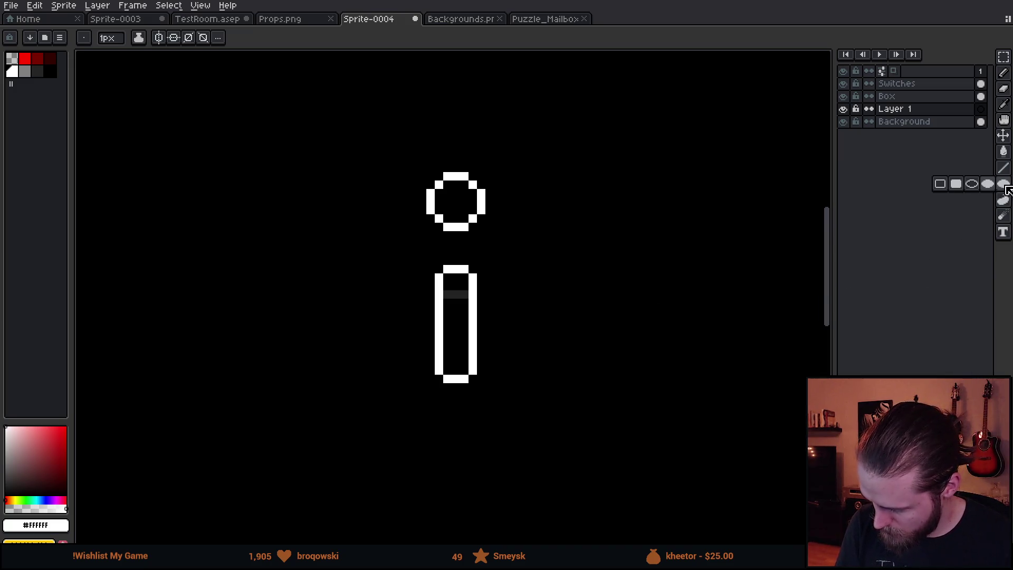
left_click(973, 185)
left_click(11, 70)
key("b")
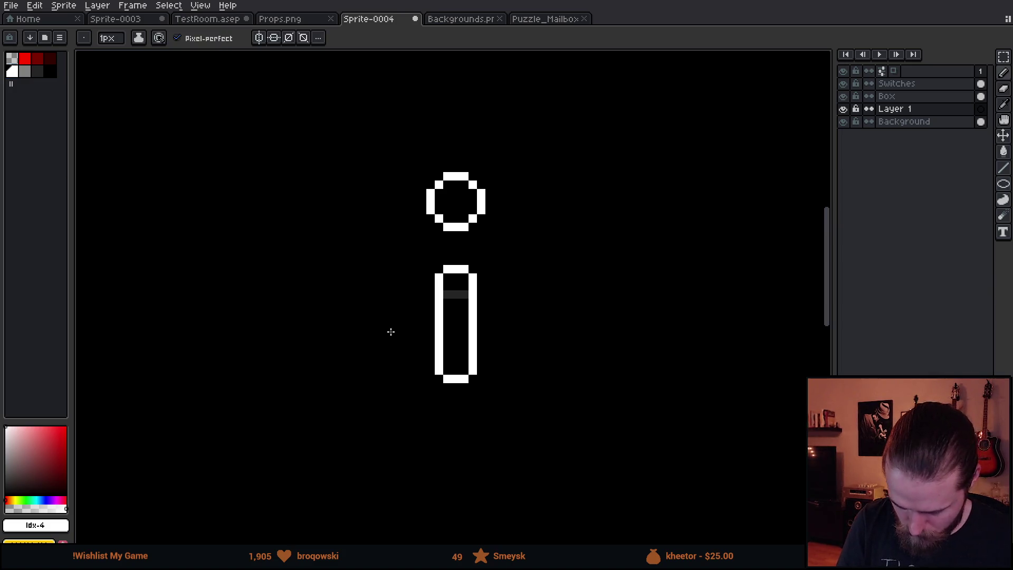
key("ctrl+z")
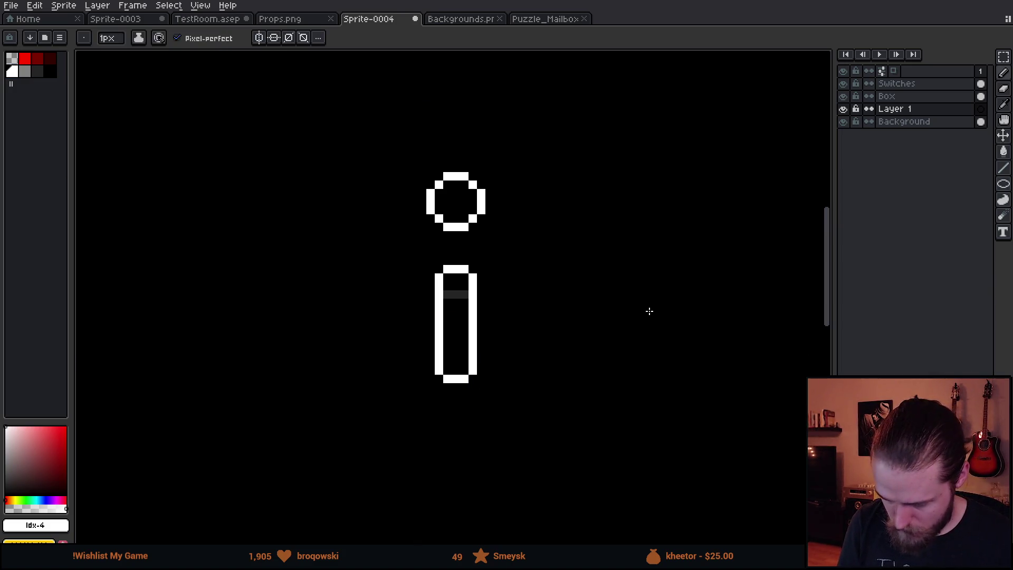
- Move Layer 1 above the Box layer in the layer stack
left_click(845, 97)
left_click(844, 97)
double_click(903, 108)
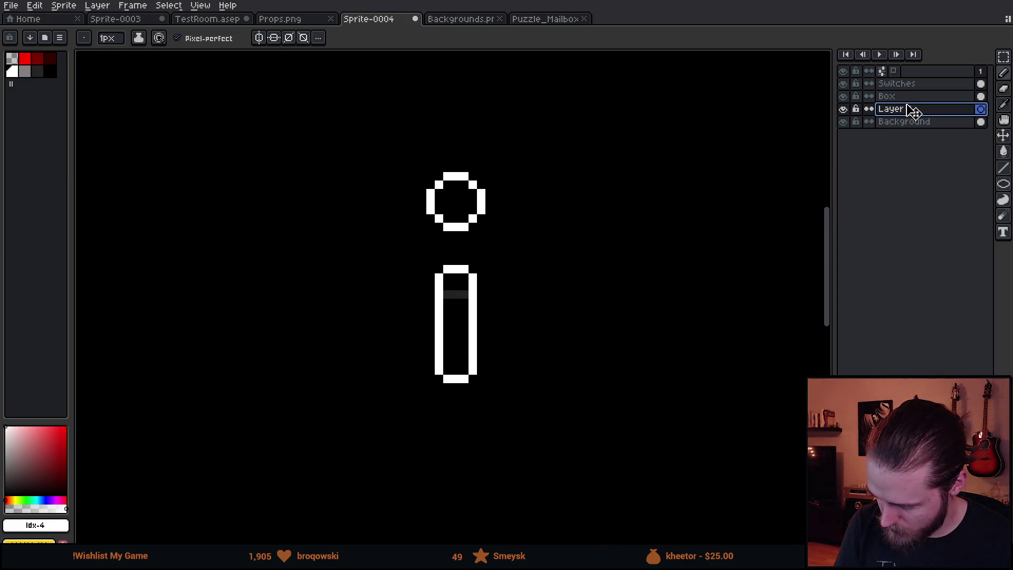
left_click(844, 97)
left_click(844, 85)
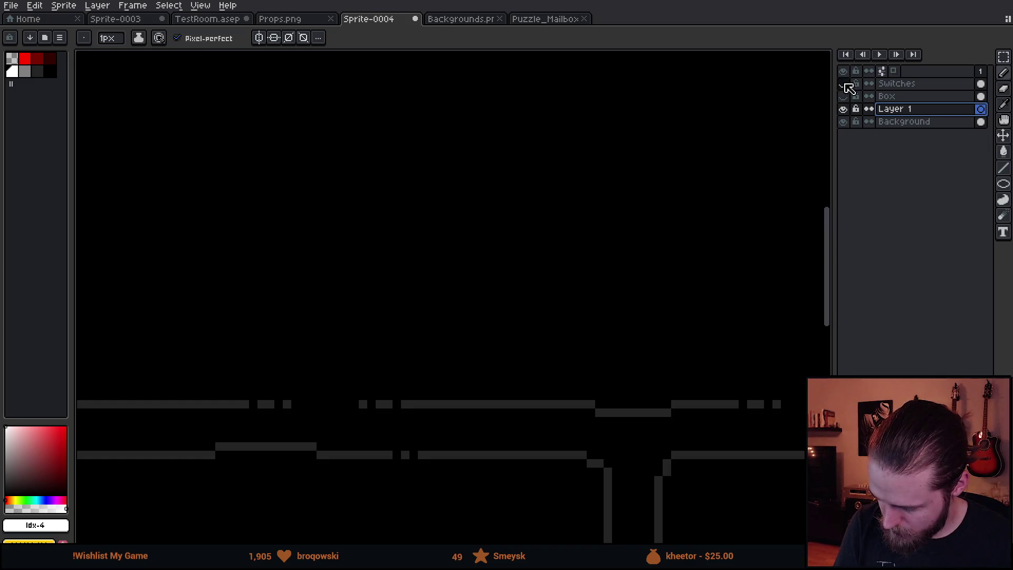
left_click(845, 84)
left_click_drag(900, 111, 897, 95)
left_click(844, 84)
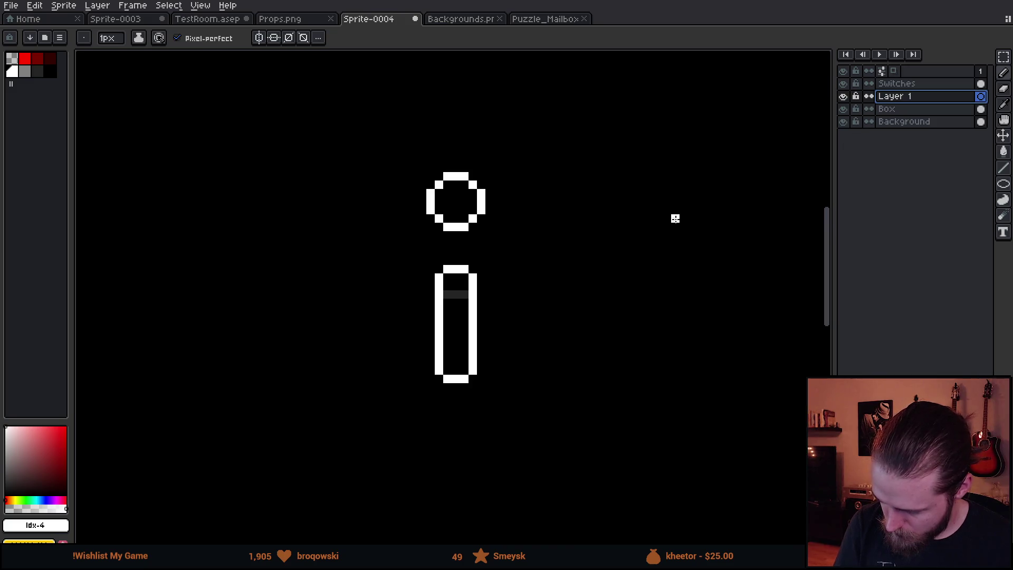
left_click_drag(374, 278, 535, 424)
key("ctrl+z")
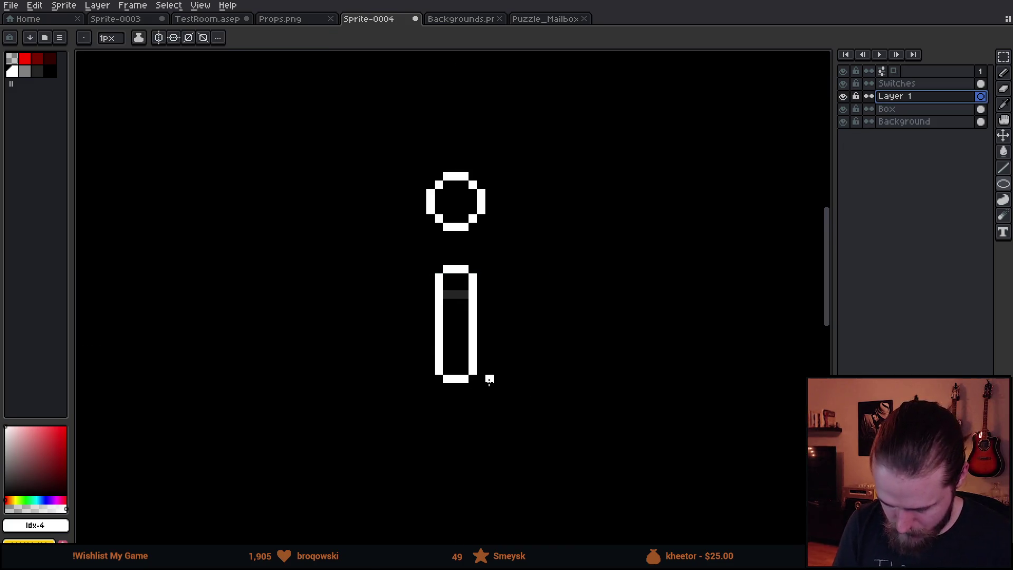
- Draw a large circle around the bar's bottom, then undo it as oversized
mouse_move(396, 319)
left_mouse_down()
mouse_move(436, 363)
mouse_move(566, 435)
left_mouse_up()
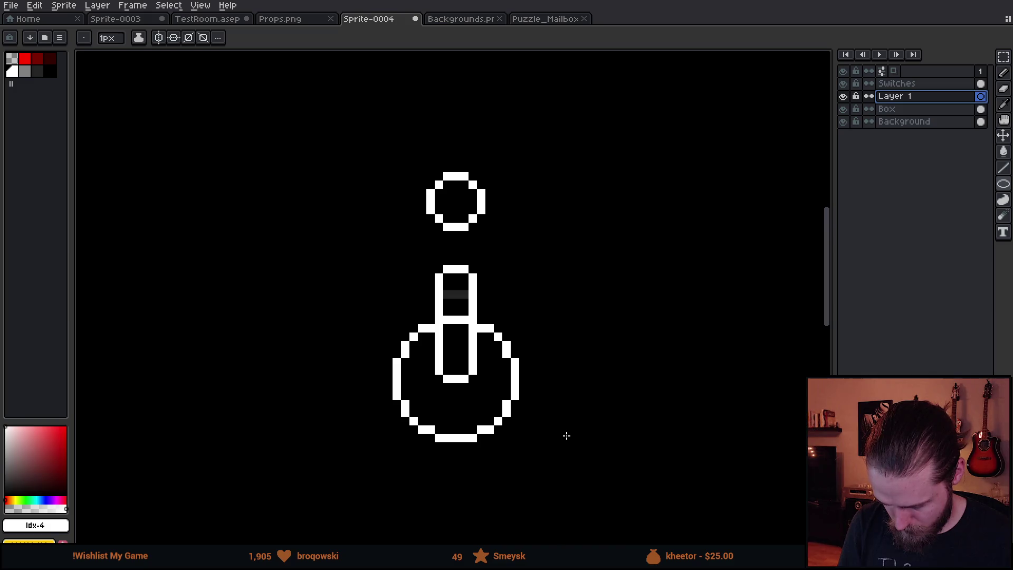
left_click_drag(566, 436, 568, 434)
scroll(572, 426, "down", 5)
left_click_drag(658, 421, 609, 391)
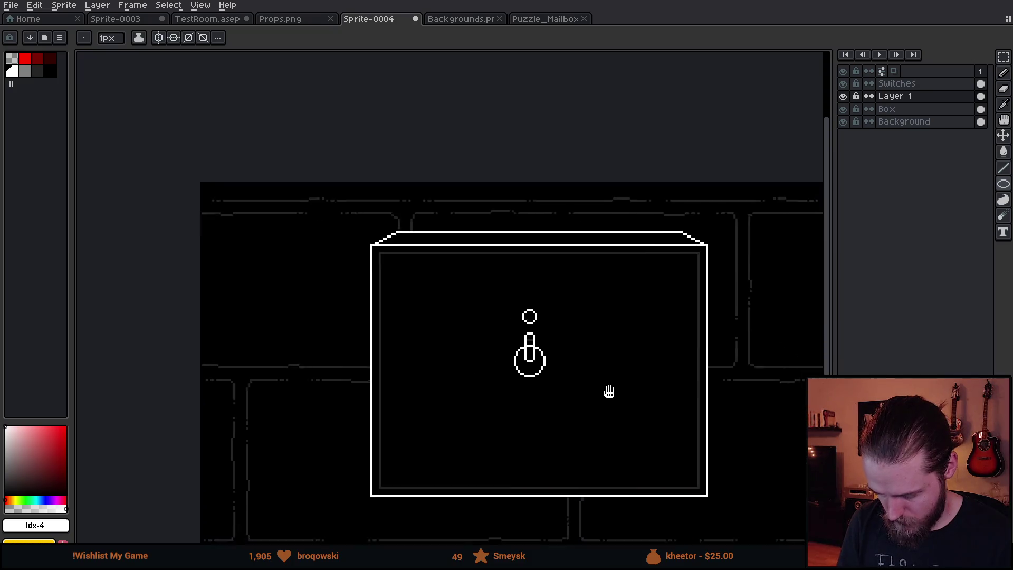
scroll(577, 366, "up", 5)
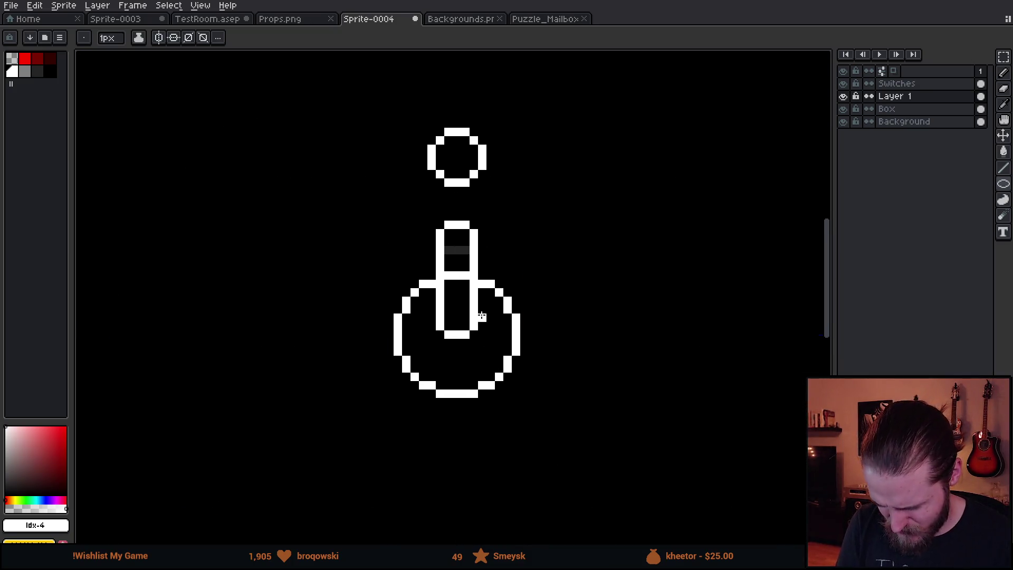
key("ctrl+z")
- Draw a smaller circle beside the bar and try moving it onto the bar, undoing the move
mouse_move(548, 275)
left_mouse_down()
mouse_move(624, 324)
mouse_move(646, 353)
left_mouse_up()
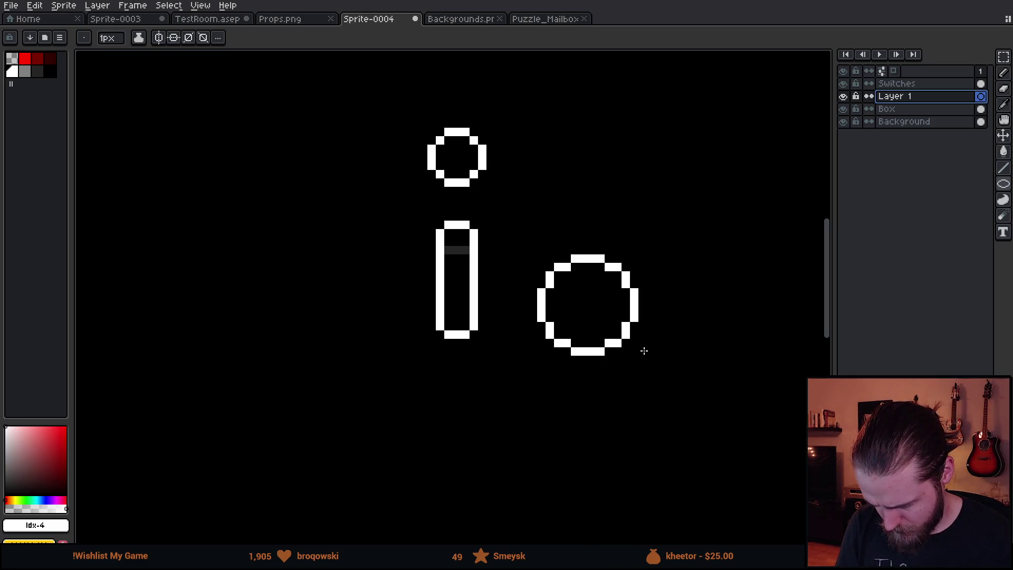
key("m")
left_click_drag(515, 222, 689, 406)
mouse_move(627, 357)
left_mouse_down()
mouse_move(491, 366)
mouse_move(520, 364)
left_mouse_up()
key("ctrl+z")
key("ctrl+z")
key("ctrl+z")
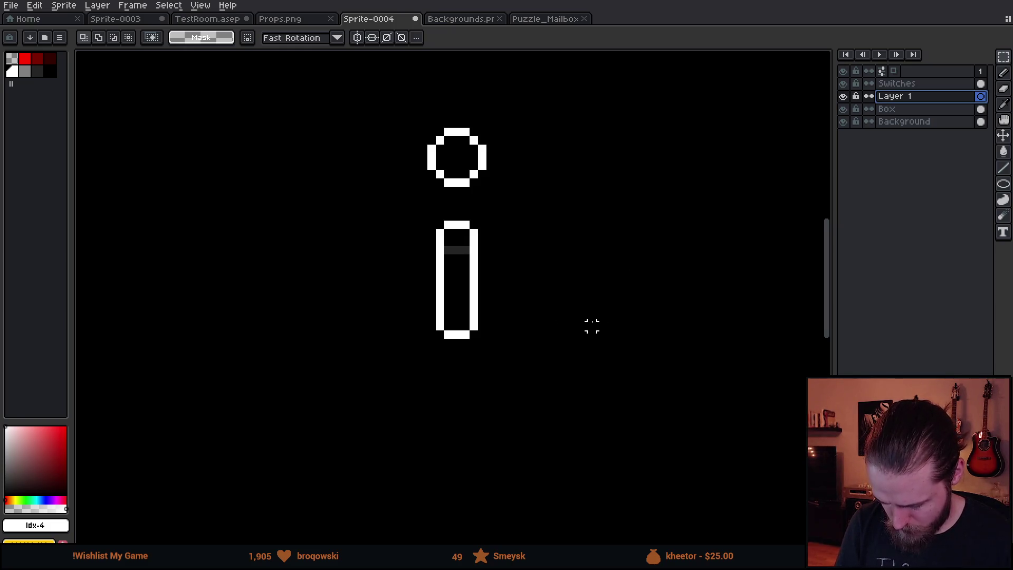
- Redraw the circle beside the bar, move it onto the bar's bottom and drop it there
key("u")
left_click_drag(547, 256, 650, 357)
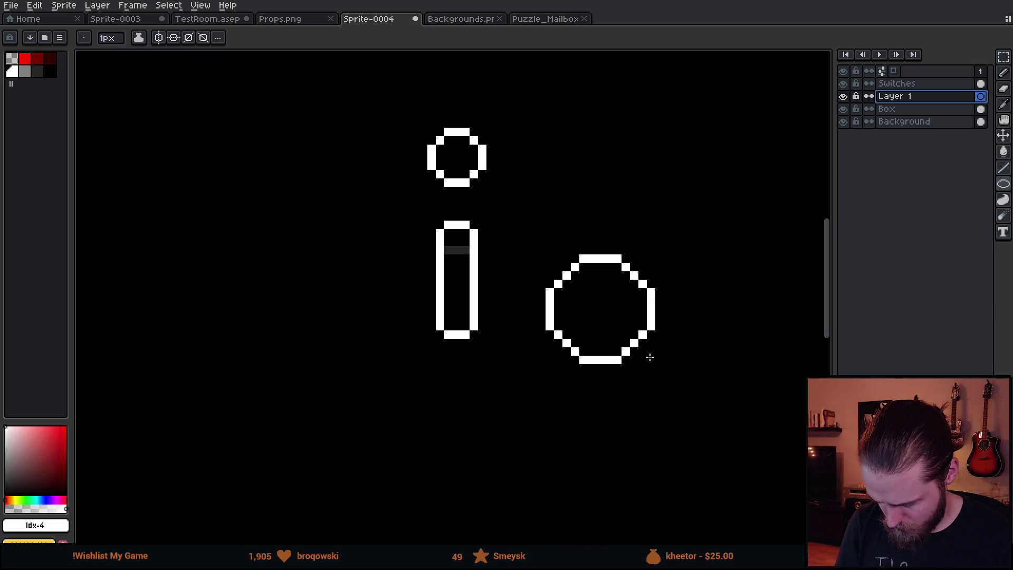
key("m")
left_click_drag(517, 227, 715, 416)
left_click_drag(661, 365, 517, 386)
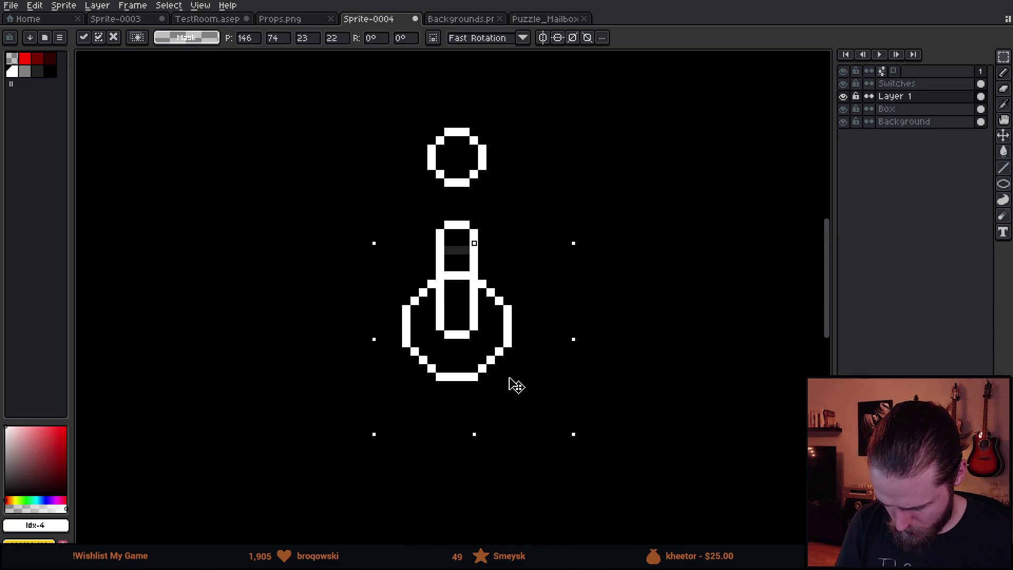
scroll(636, 378, "down", 2)
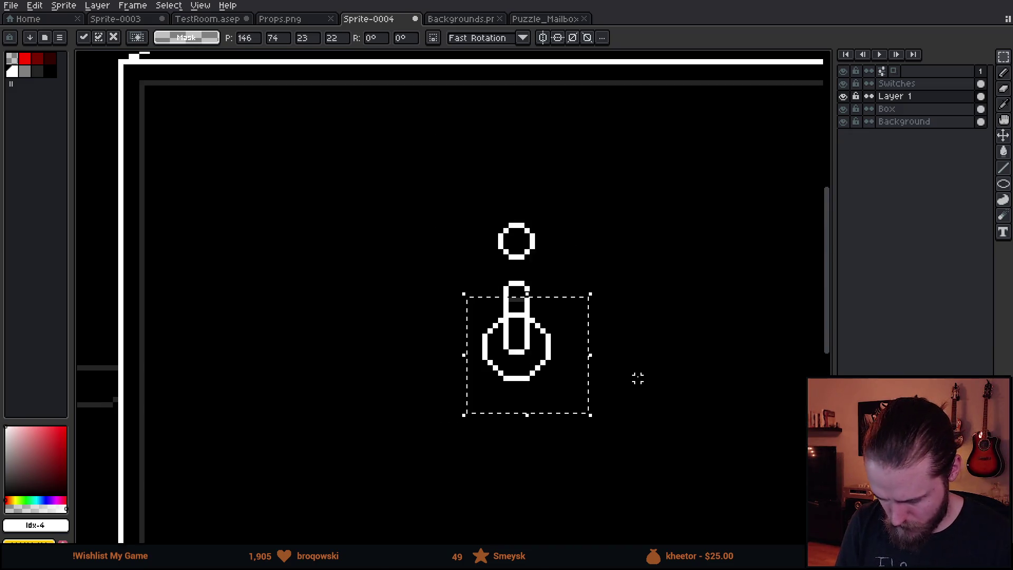
key("ctrl+d")
mouse_move(690, 396)
left_mouse_down()
mouse_move(635, 403)
mouse_move(606, 338)
mouse_move(596, 397)
mouse_move(626, 398)
mouse_move(612, 391)
left_mouse_up()
scroll(633, 396, "down", 2)
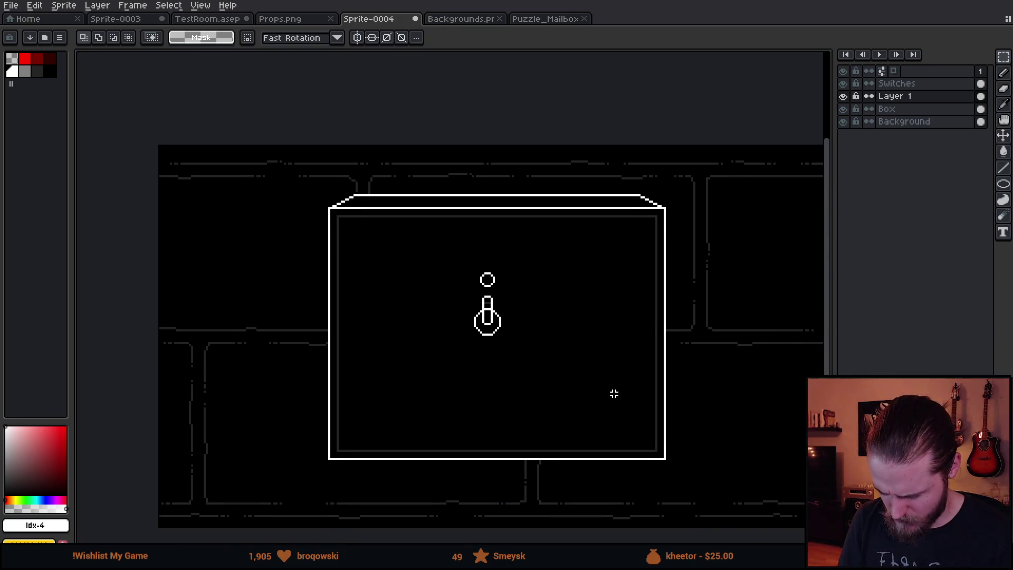
scroll(545, 338, "up", 2)
scroll(545, 338, "up", 2)
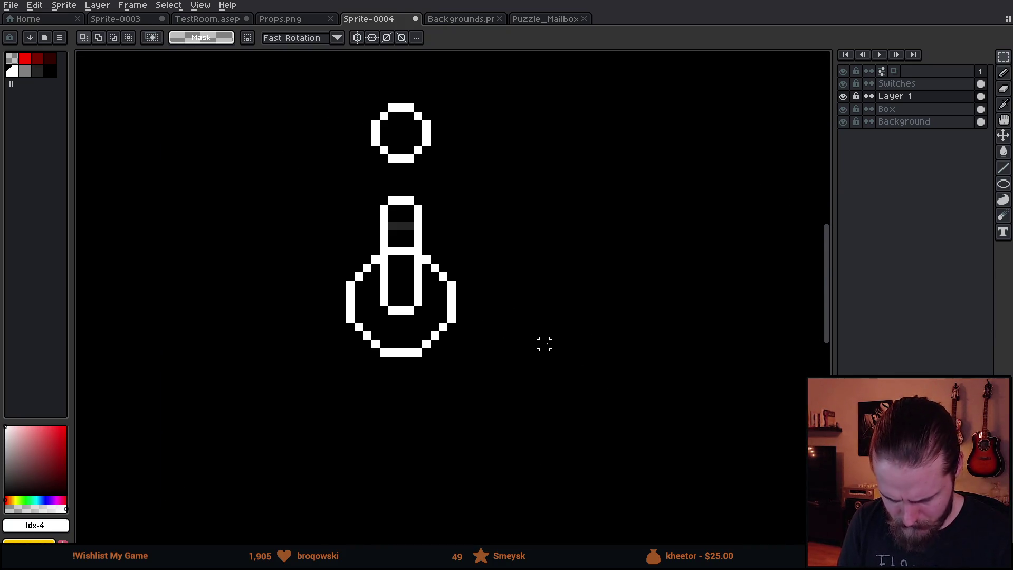
- Undo stray white pixels and draw a new circle to the right of the lever
key("b")
left_click(511, 243)
left_click_drag(511, 209, 511, 201)
key("ctrl+z")
key("ctrl+z")
key("ctrl+z")
key("ctrl+d")
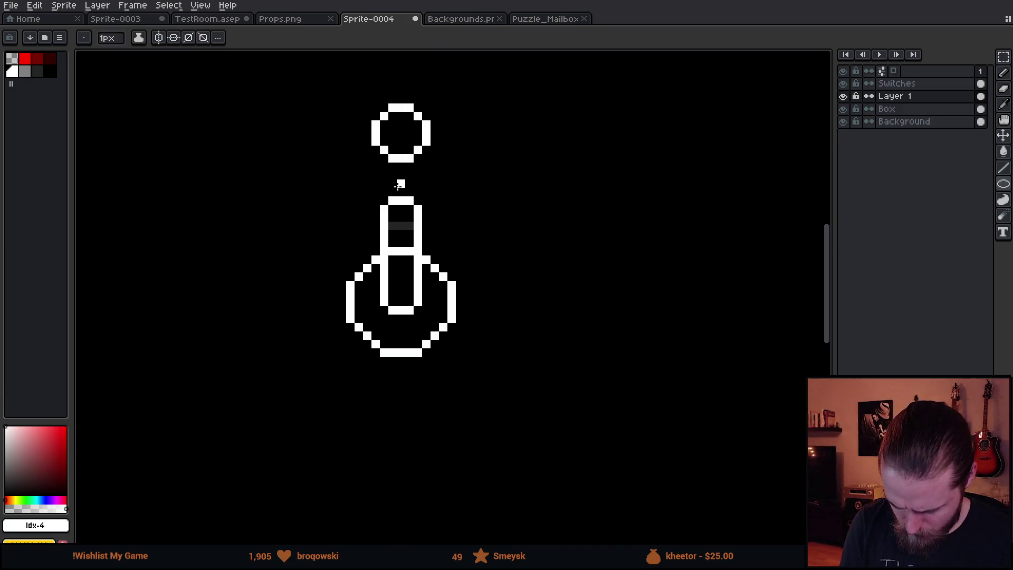
left_click_drag(550, 232, 605, 281)
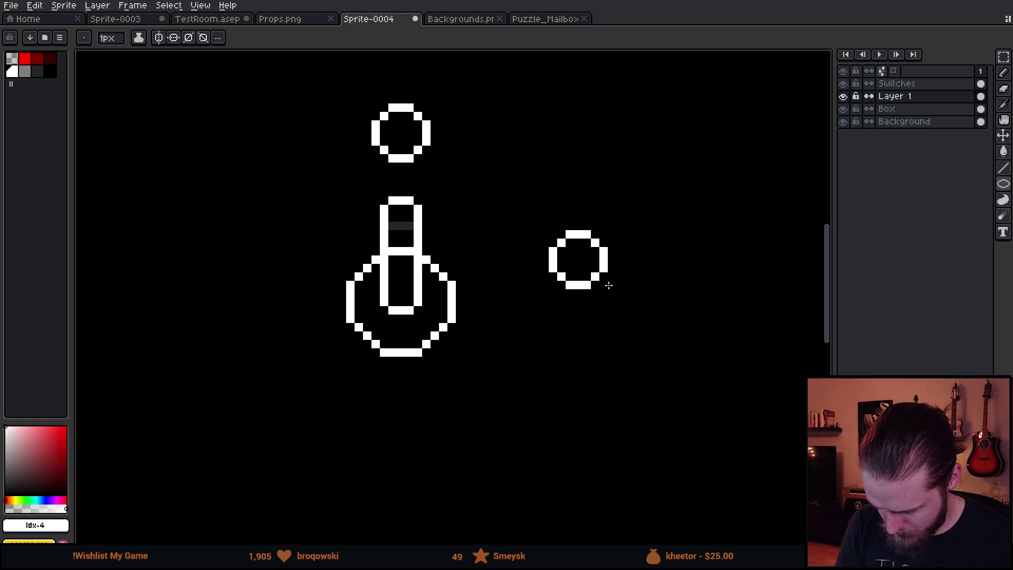
left_click_drag(611, 288, 624, 299)
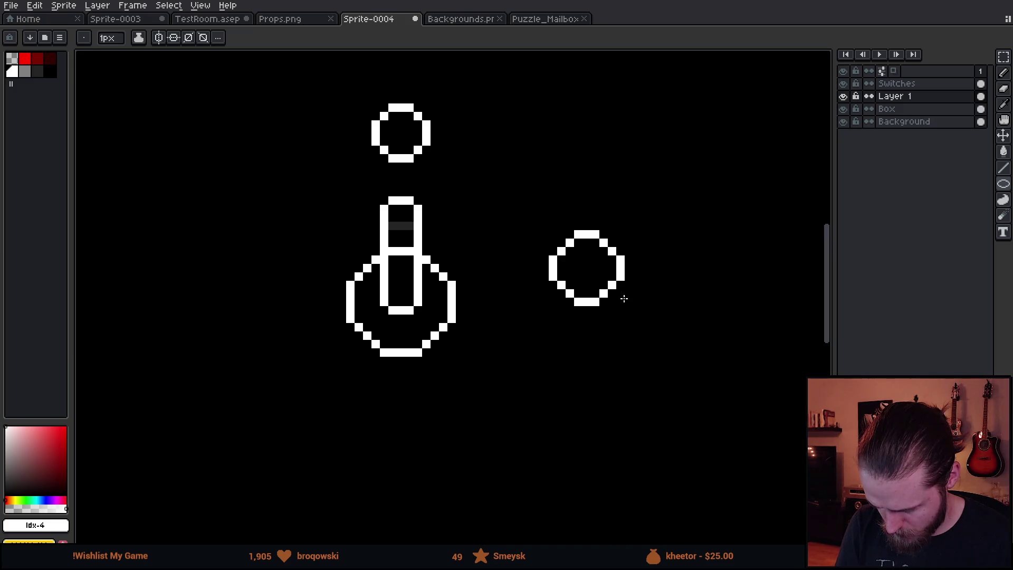
left_click_drag(631, 306, 639, 315)
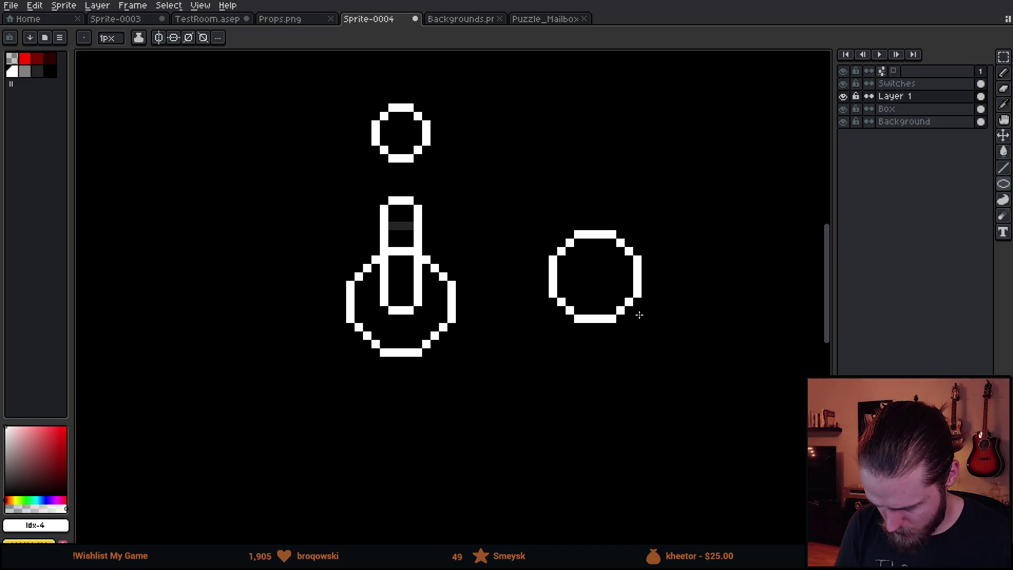
- Delete the old base, then move the new circle onto the bar's lower end, nudged up one pixel
key("w")
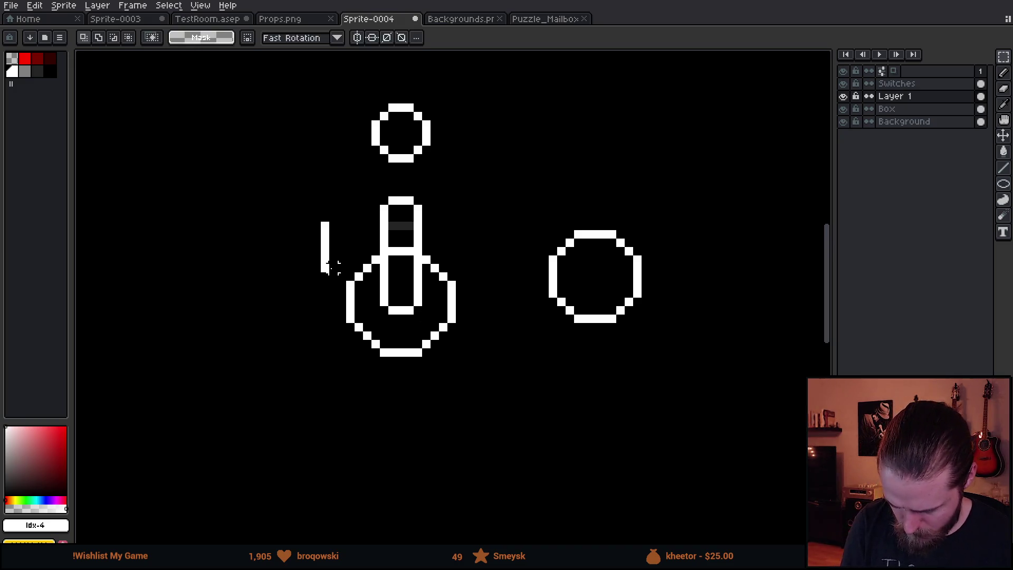
left_click(334, 264)
key("Delete")
left_click_drag(515, 208, 647, 363)
mouse_move(628, 330)
left_mouse_down()
mouse_move(542, 357)
mouse_move(429, 357)
left_mouse_up()
key("Return")
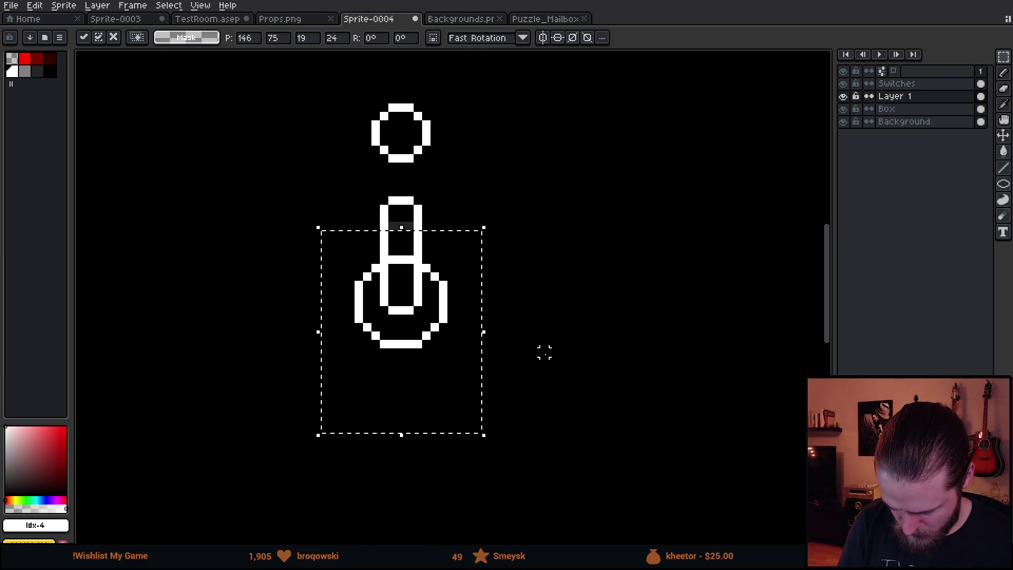
key("ctrl+d")
scroll(554, 364, "down", 1)
scroll(556, 368, "down", 3)
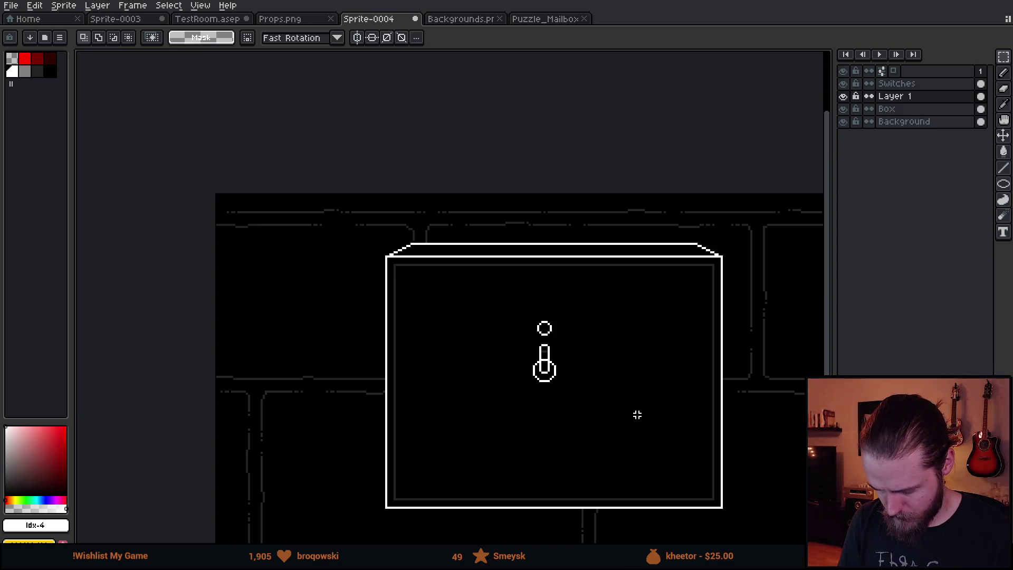
scroll(638, 413, "up", 6)
scroll(462, 315, "up", 1)
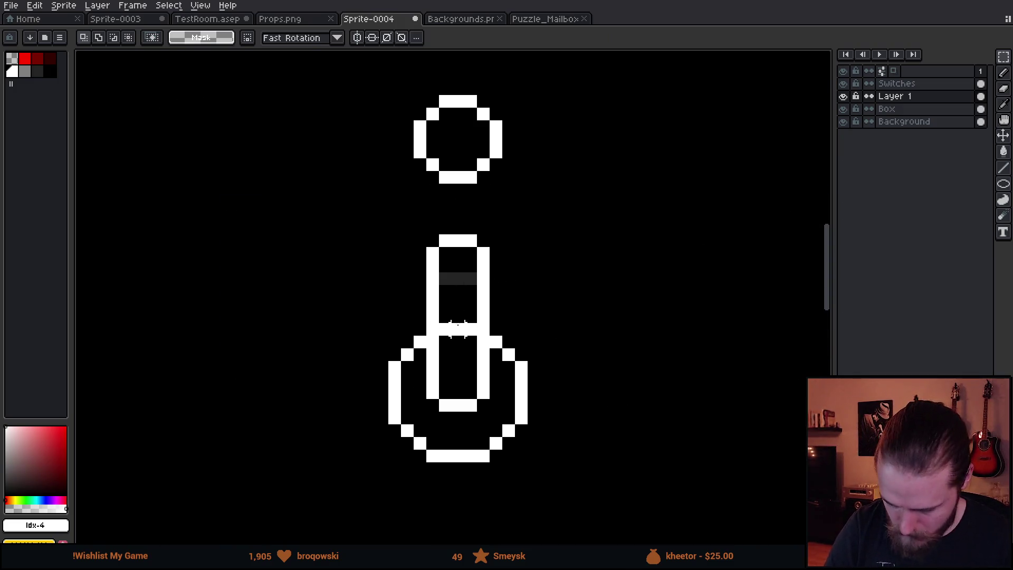
key("b")
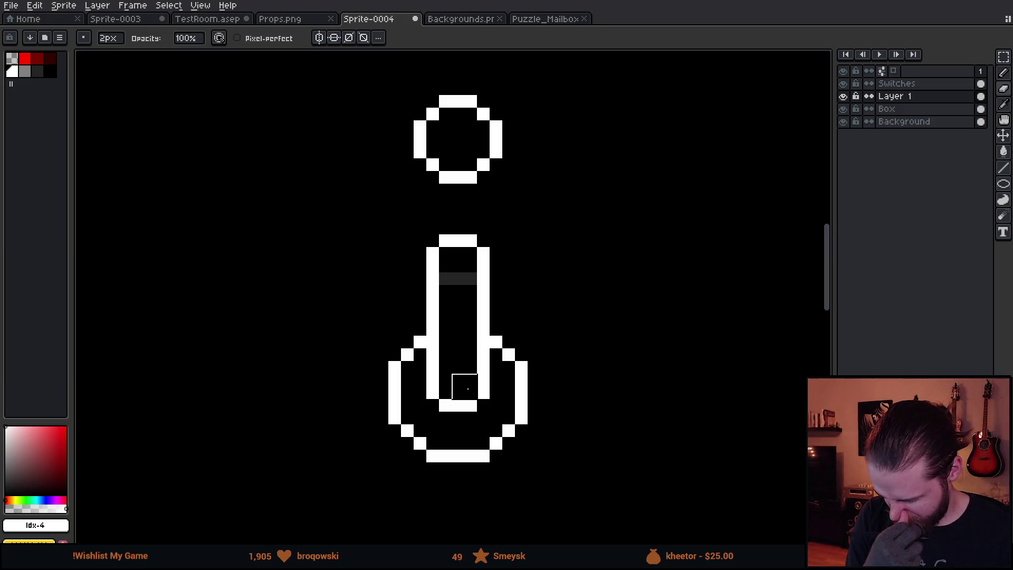
- Pick a dark palette colour and draw the ring's edge across the bar, checking Layer 1
scroll(602, 360, "down", 4)
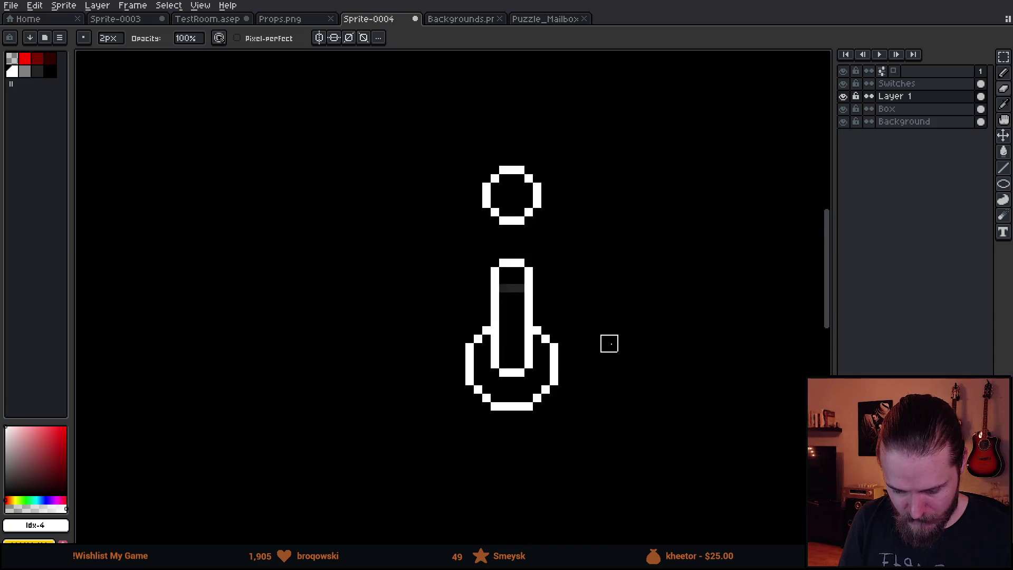
scroll(643, 364, "up", 2)
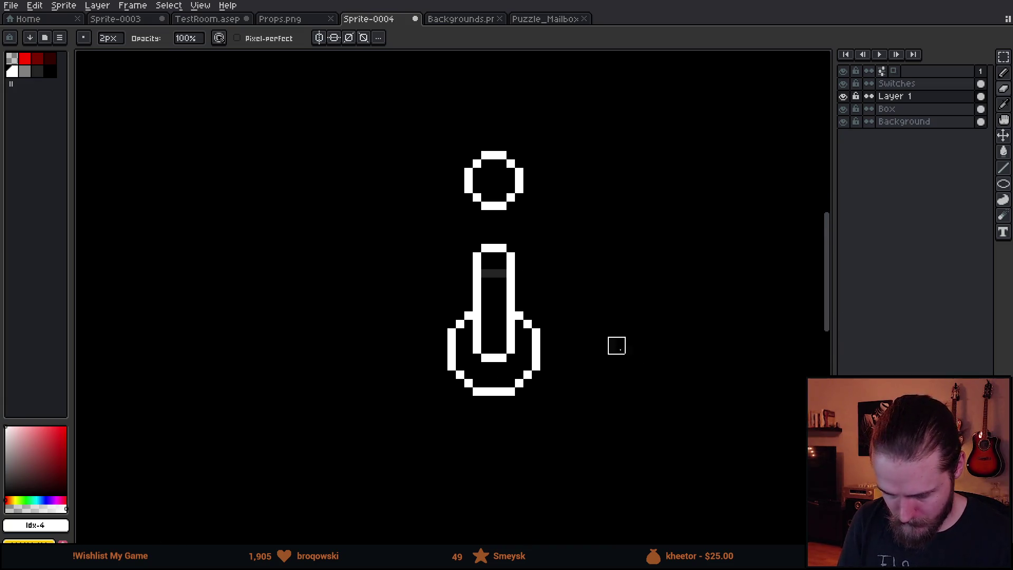
left_click(38, 72)
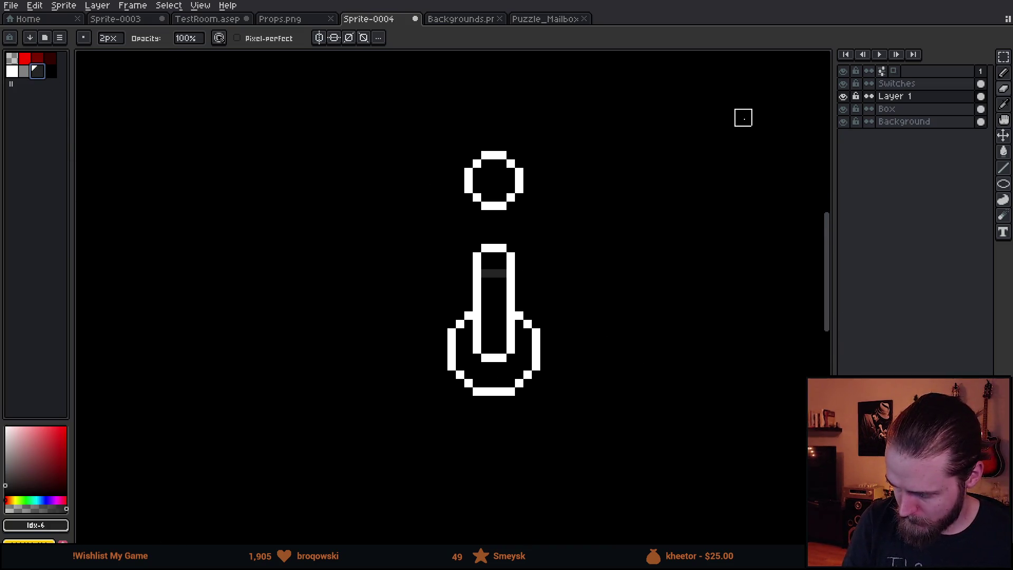
left_click(844, 99)
left_click(844, 97)
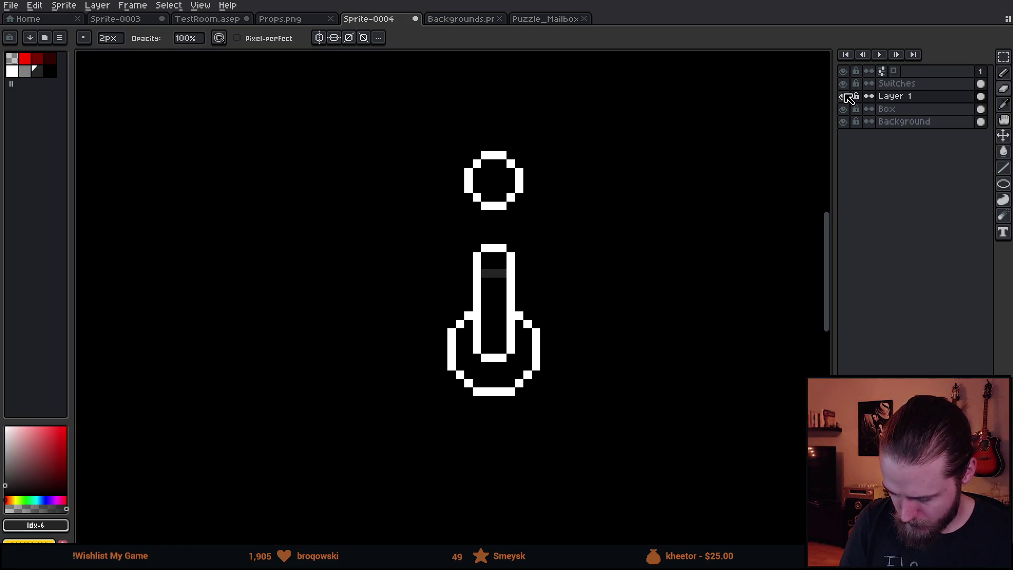
left_click(844, 98)
- Try a grey outline around the base ring, then undo it
key("m")
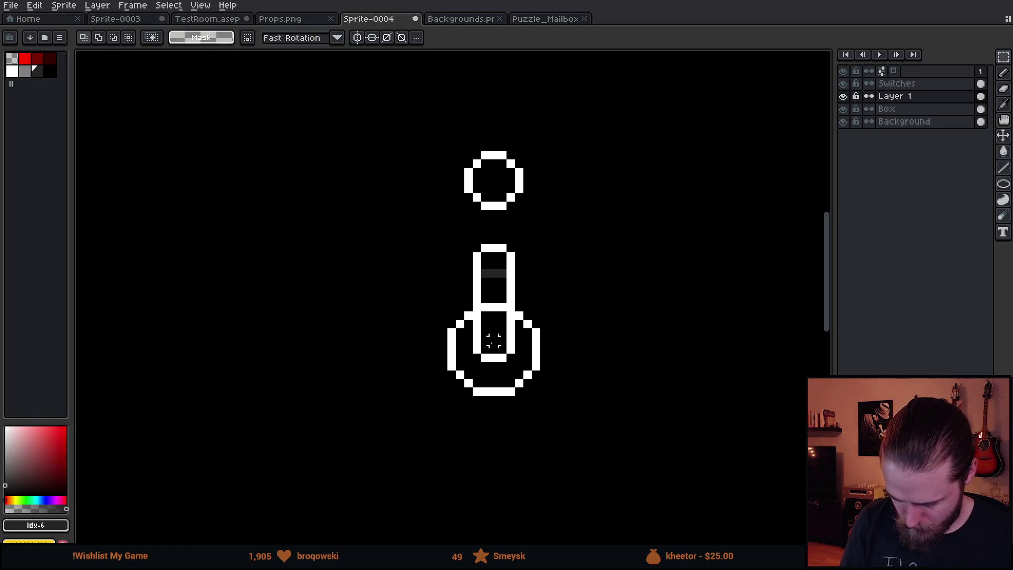
key("b")
left_click_drag(425, 290, 562, 398)
key("ctrl+z")
key("ctrl+z")
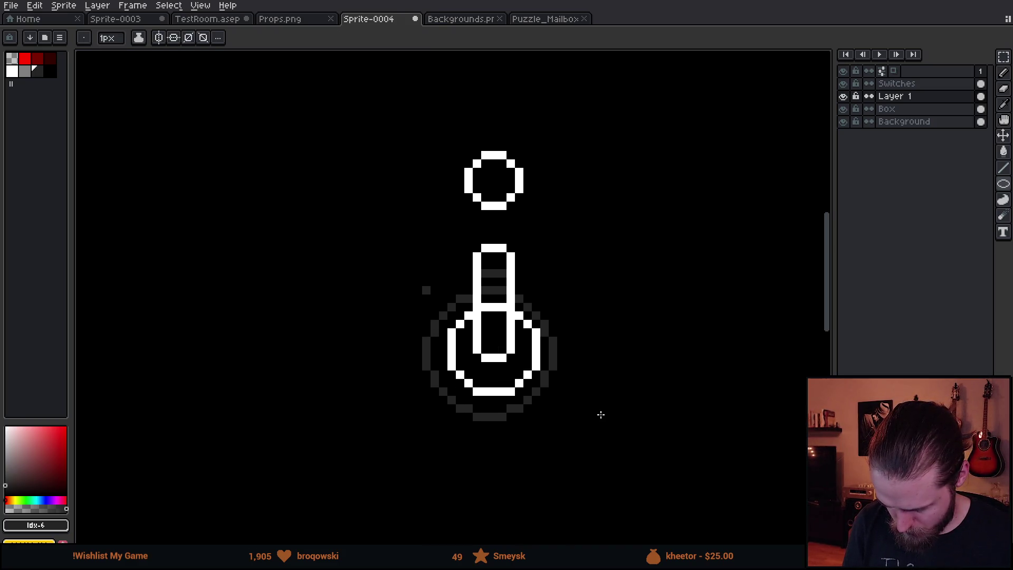
key("ctrl+z")
key("ctrl+z")
key("ctrl+z")
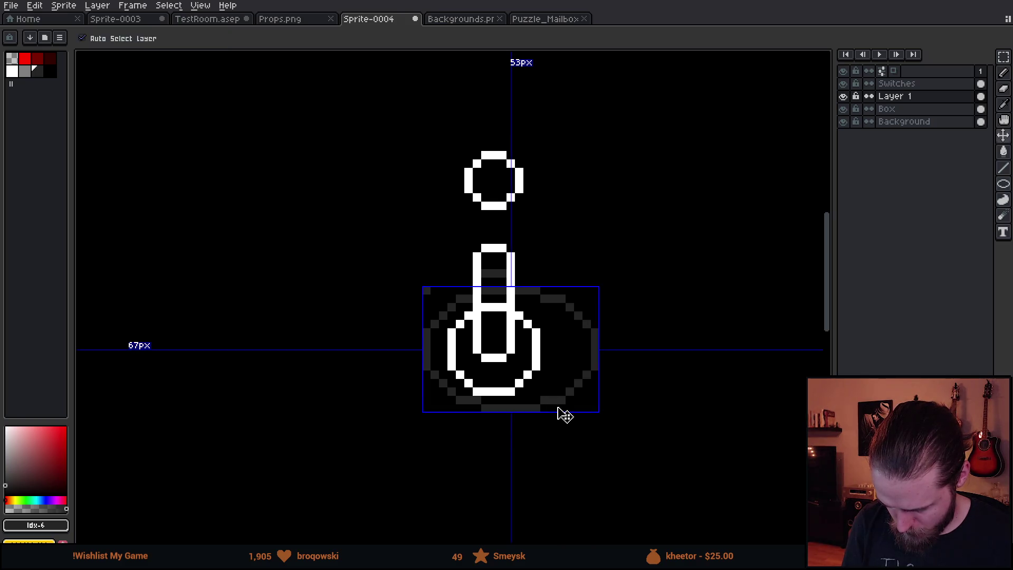
key("ctrl+z")
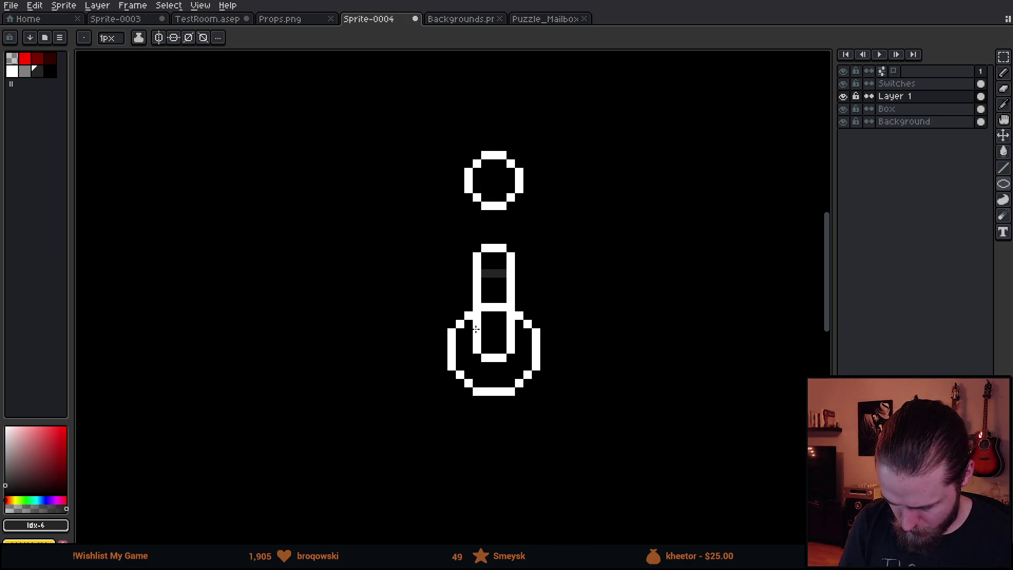
key("b")
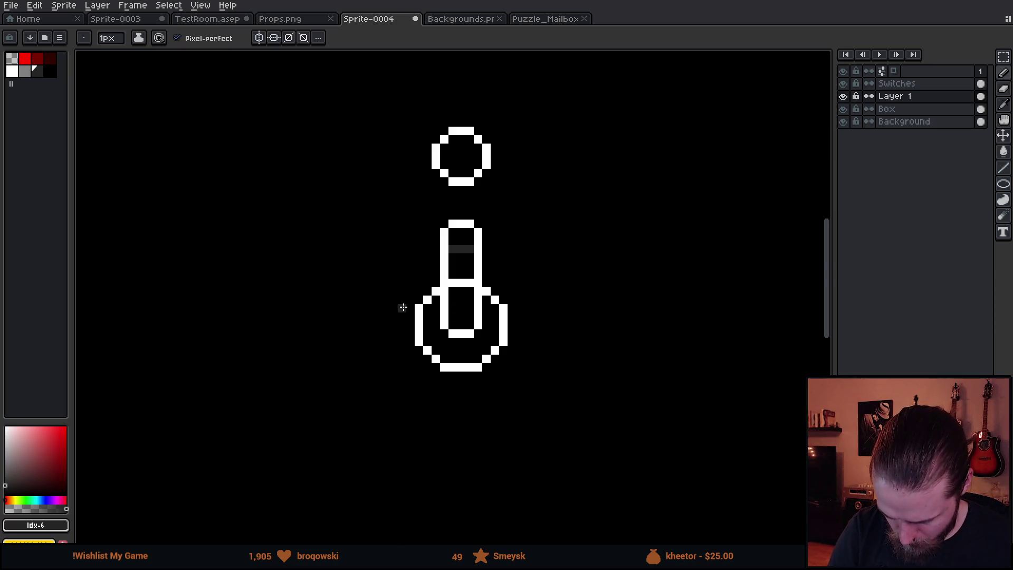